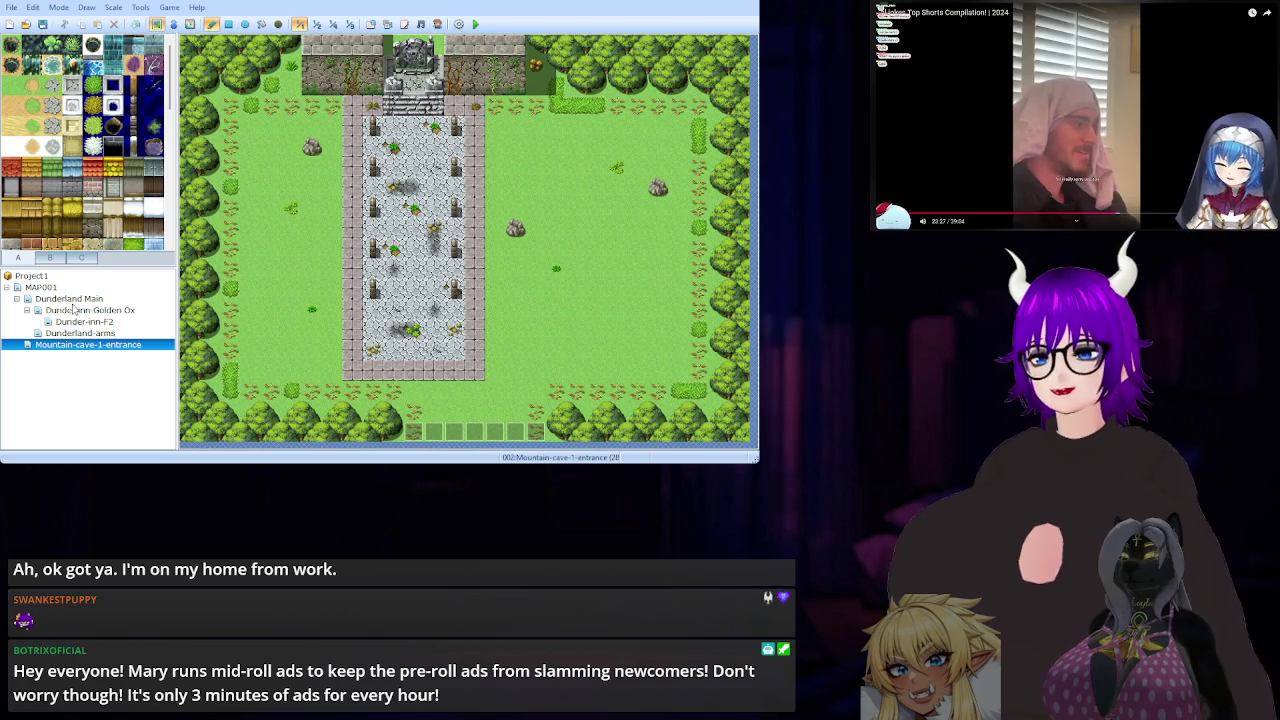
Browse the Dunderland Main, Golden Ox inn, arms shop and cave-entrance maps
left_click(40, 287)
left_click(70, 298)
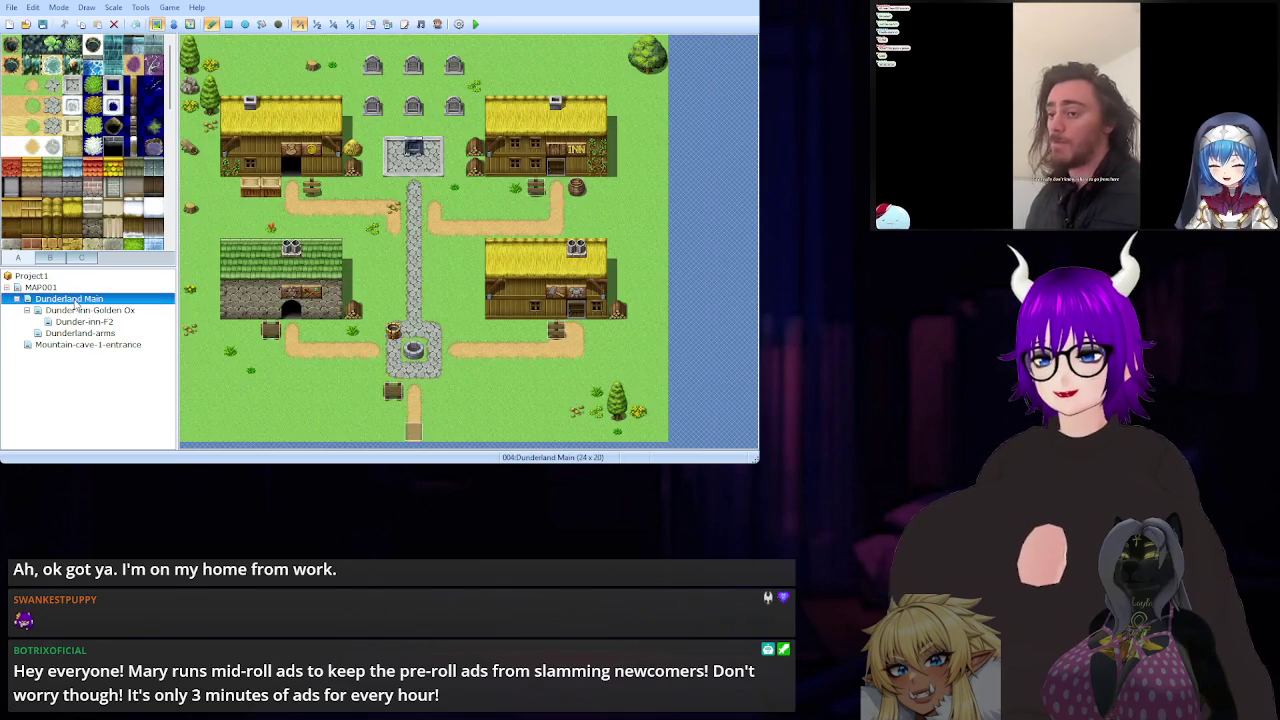
left_click(80, 310)
left_click(84, 332)
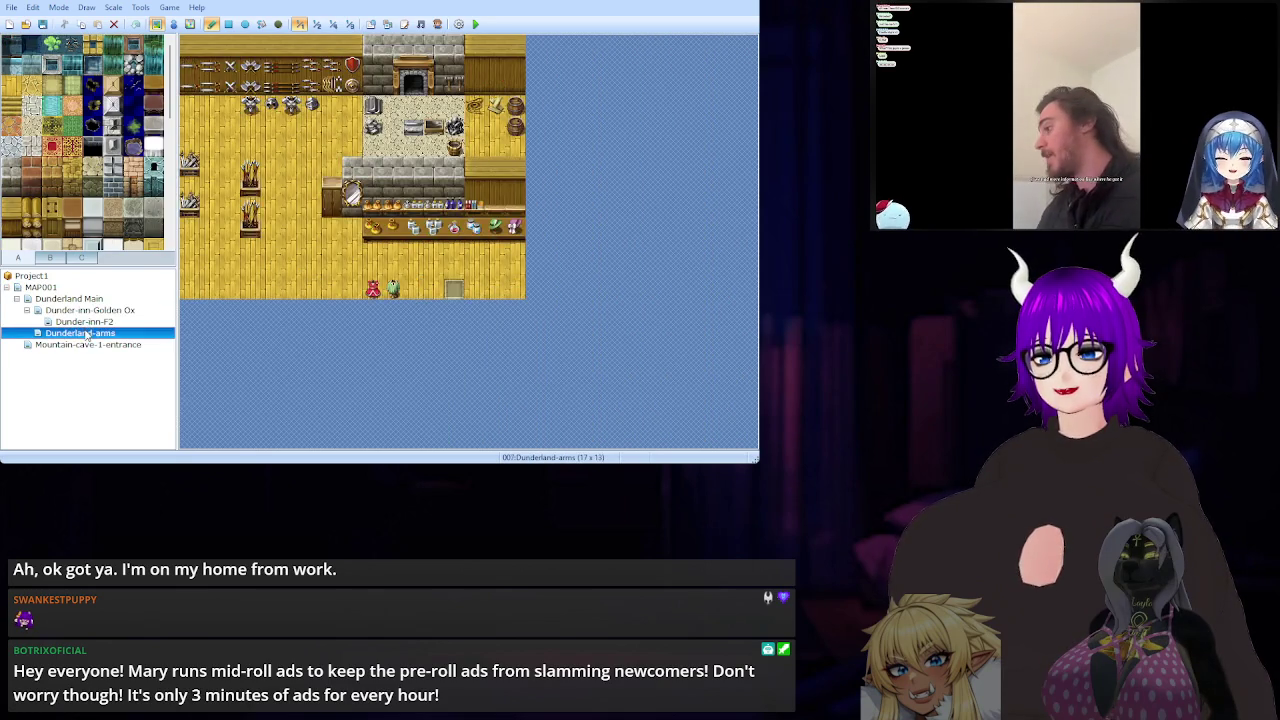
left_click(88, 344)
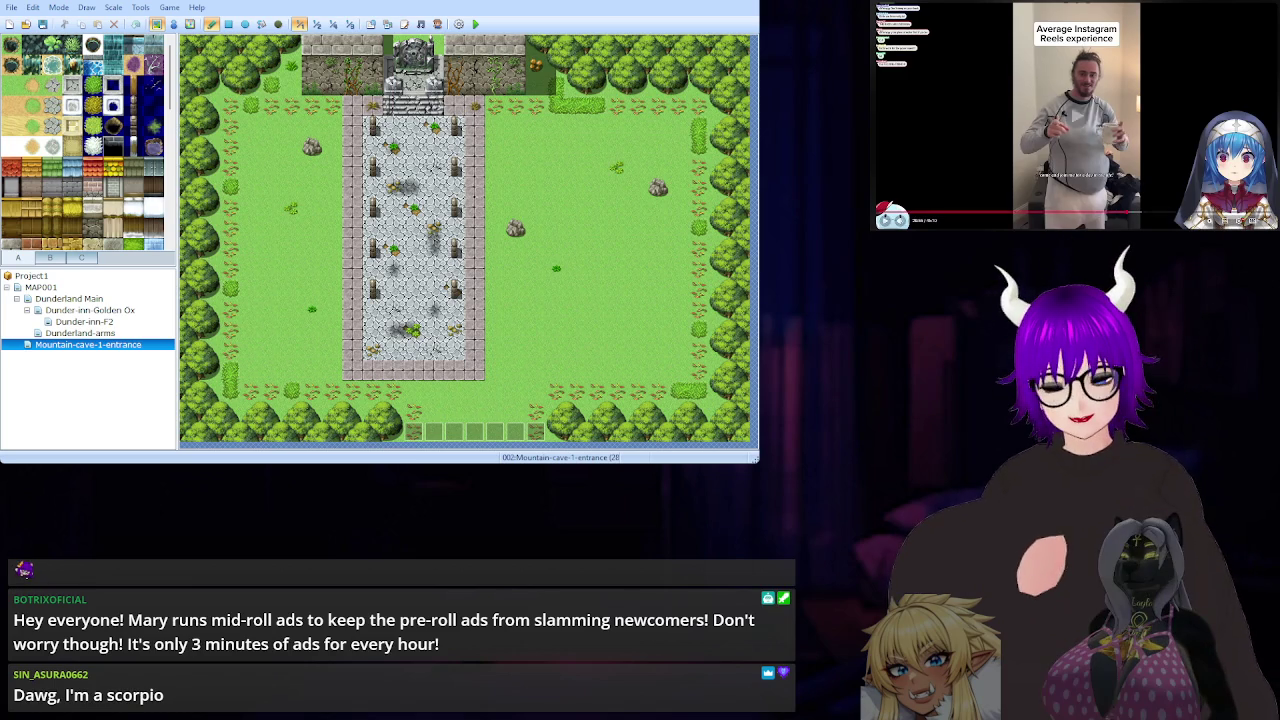
key("space")
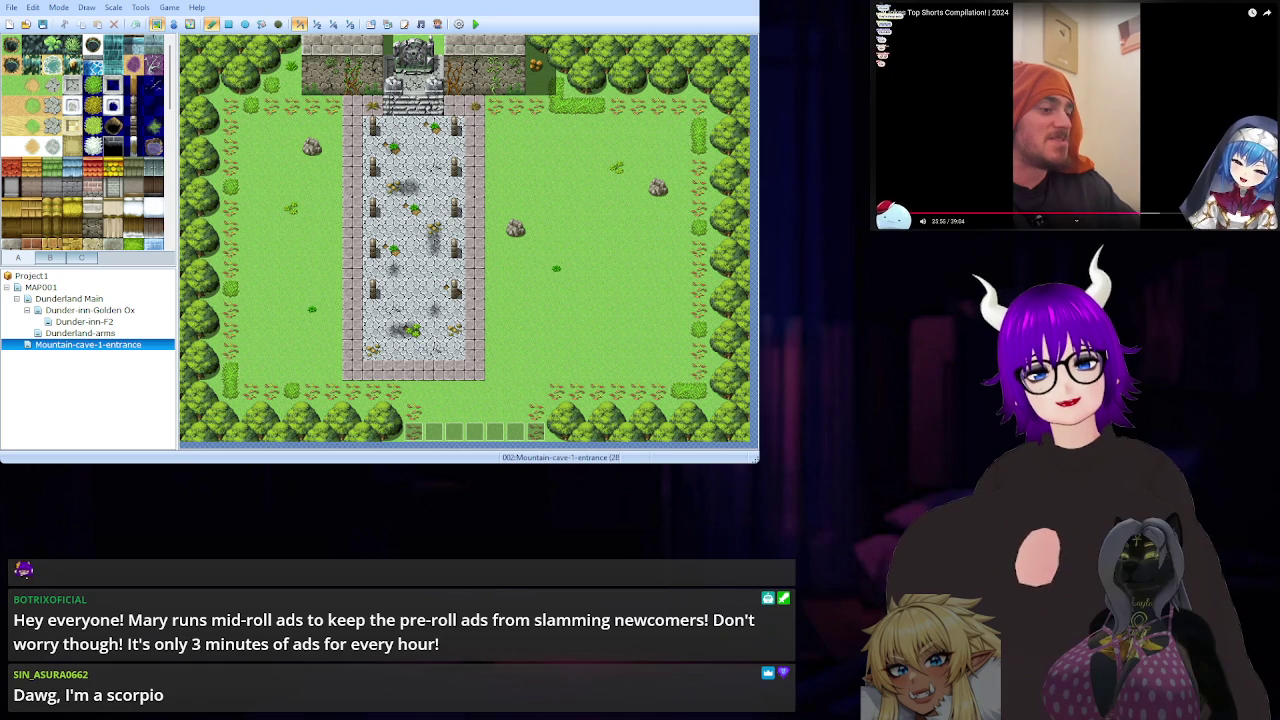
key("space")
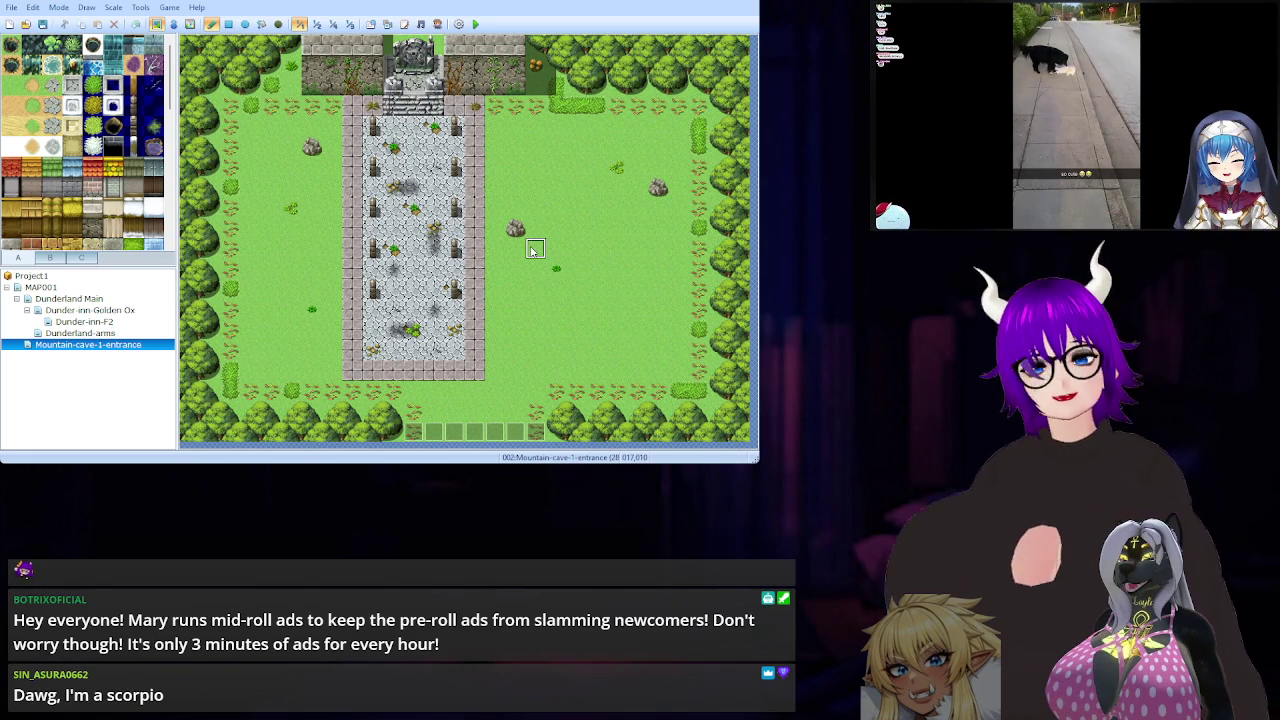
Open Dunderland Main and scroll through the snow and tree tileset page
left_click(117, 300)
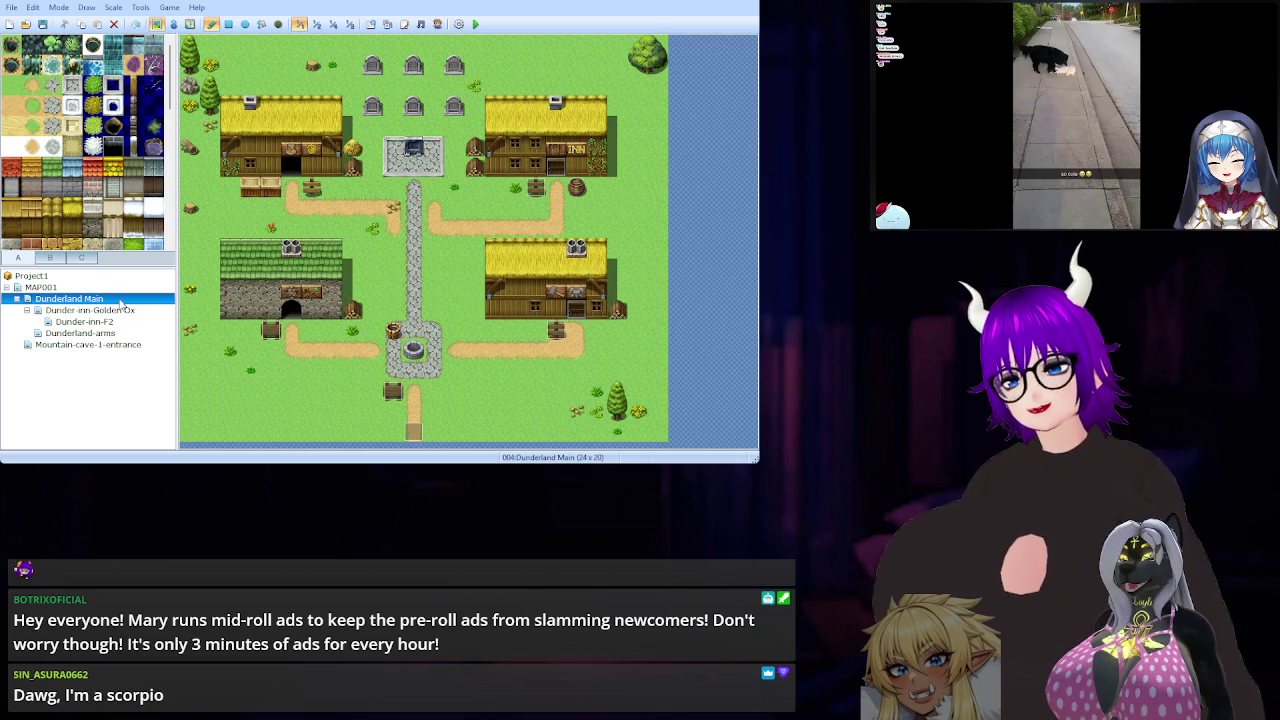
left_click(81, 257)
left_click(50, 257)
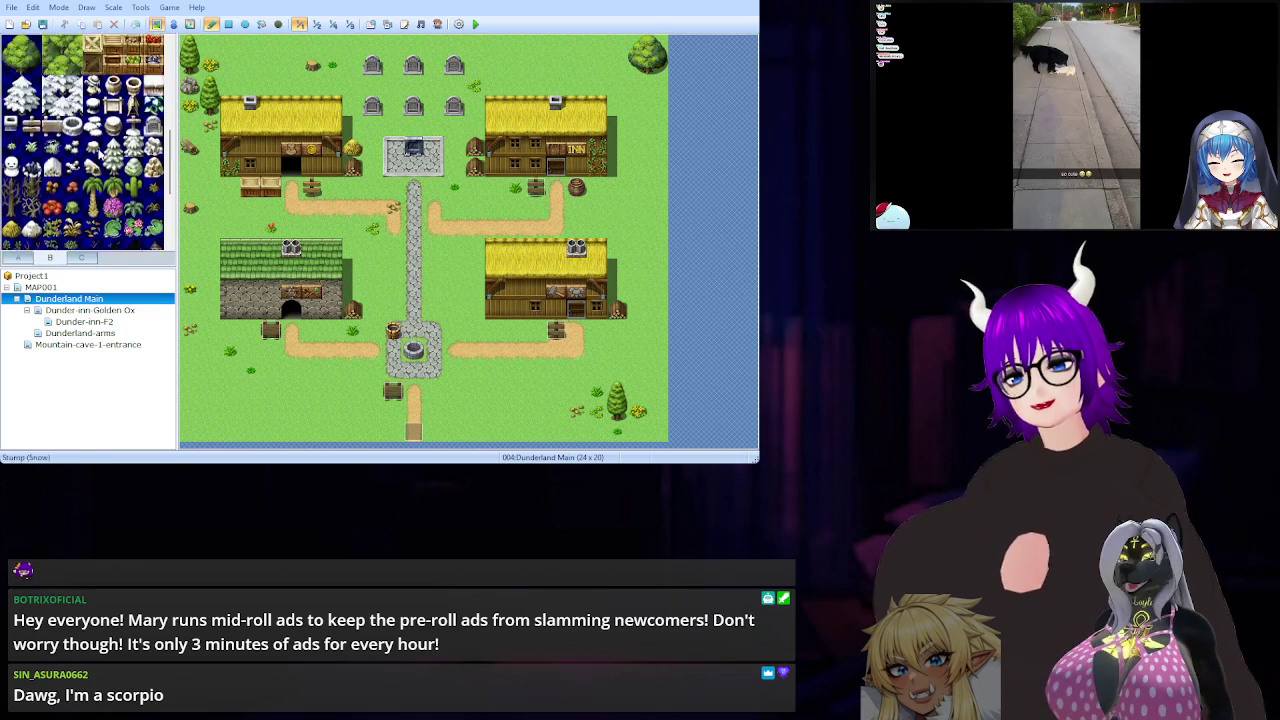
scroll(96, 178, "down", 5)
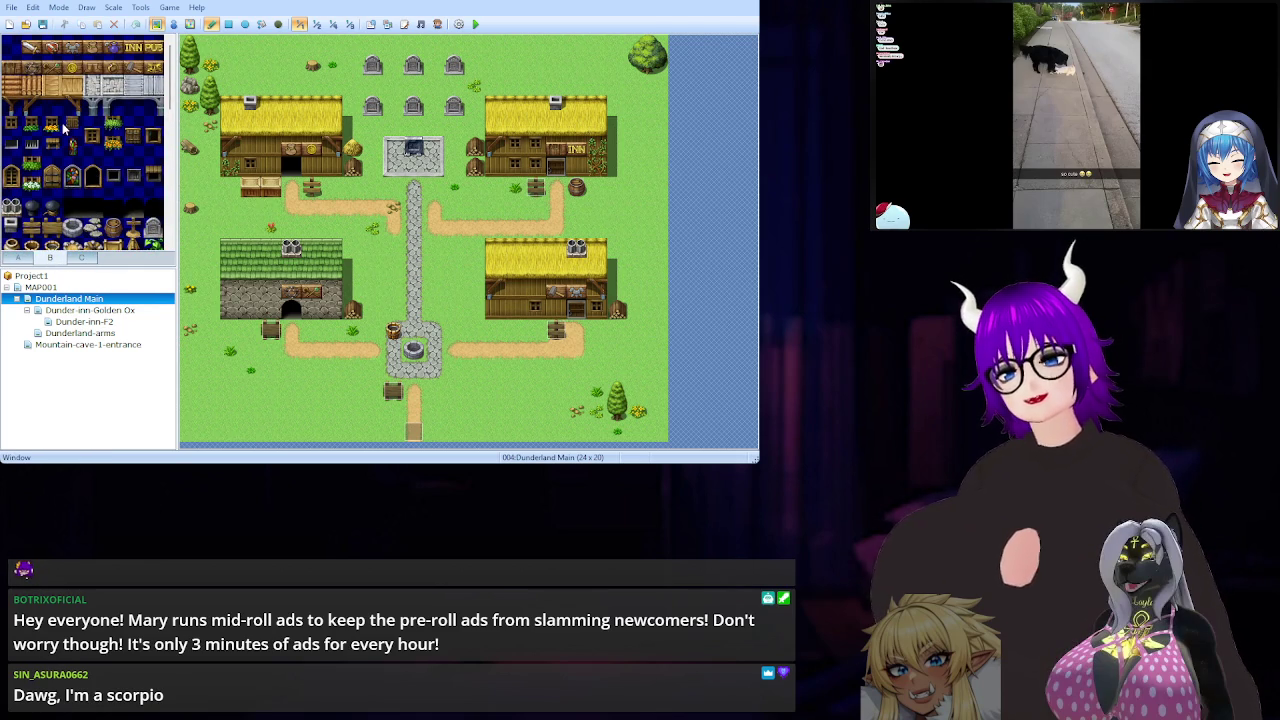
scroll(64, 129, "down", 1)
scroll(110, 155, "up", 5)
scroll(77, 172, "up", 3)
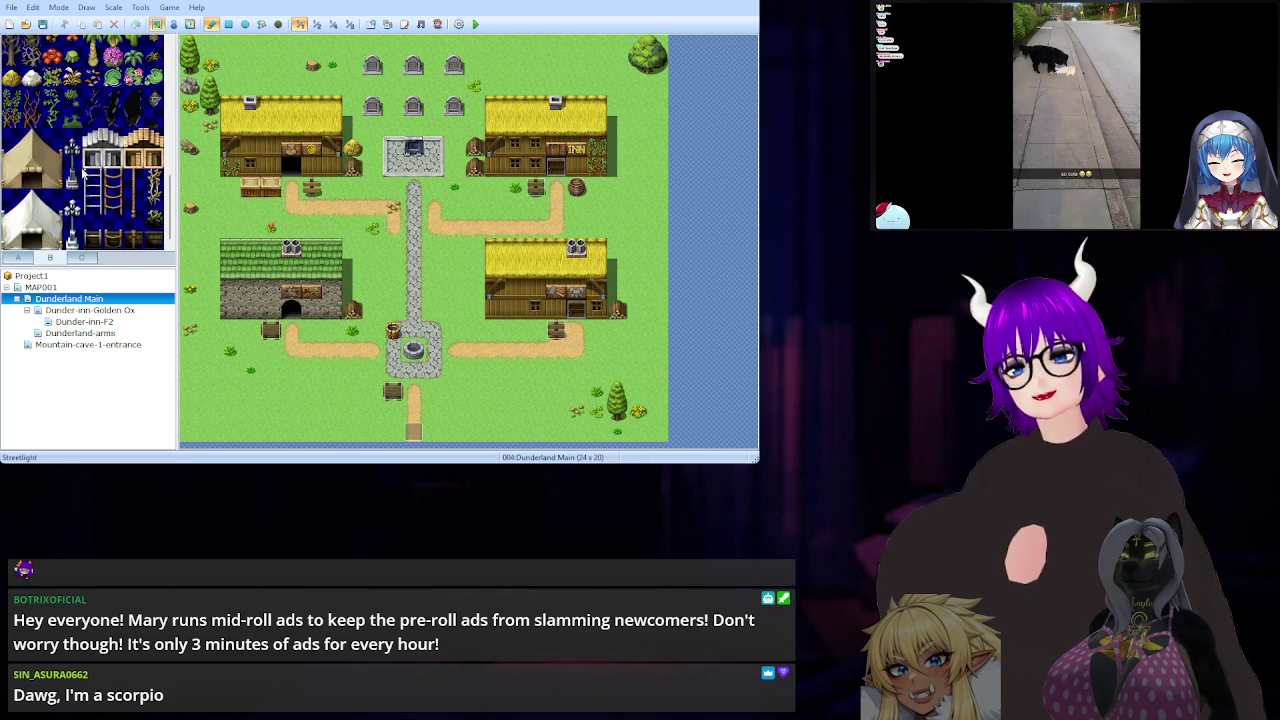
scroll(112, 192, "up", 5)
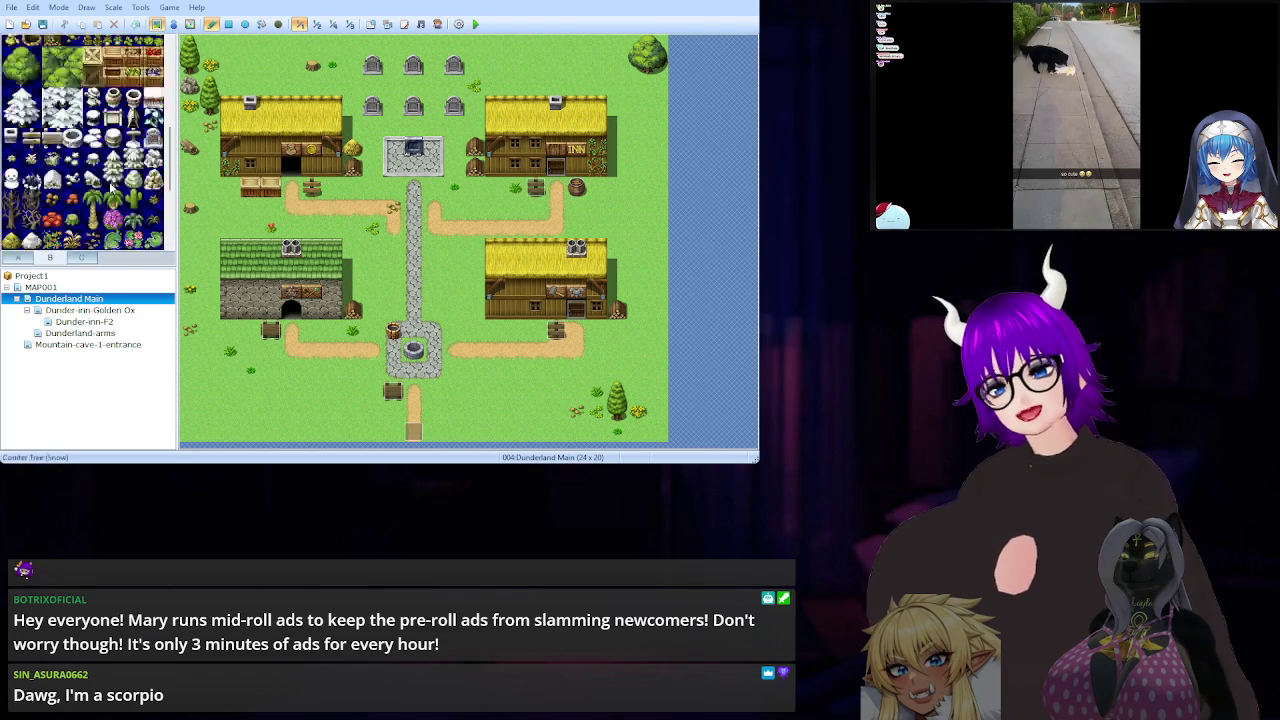
Show the C tileset page and scroll down to the statues, pillars and banners
left_click(84, 257)
scroll(100, 140, "down", 3)
scroll(96, 146, "down", 2)
scroll(96, 146, "down", 1)
scroll(96, 146, "down", 5)
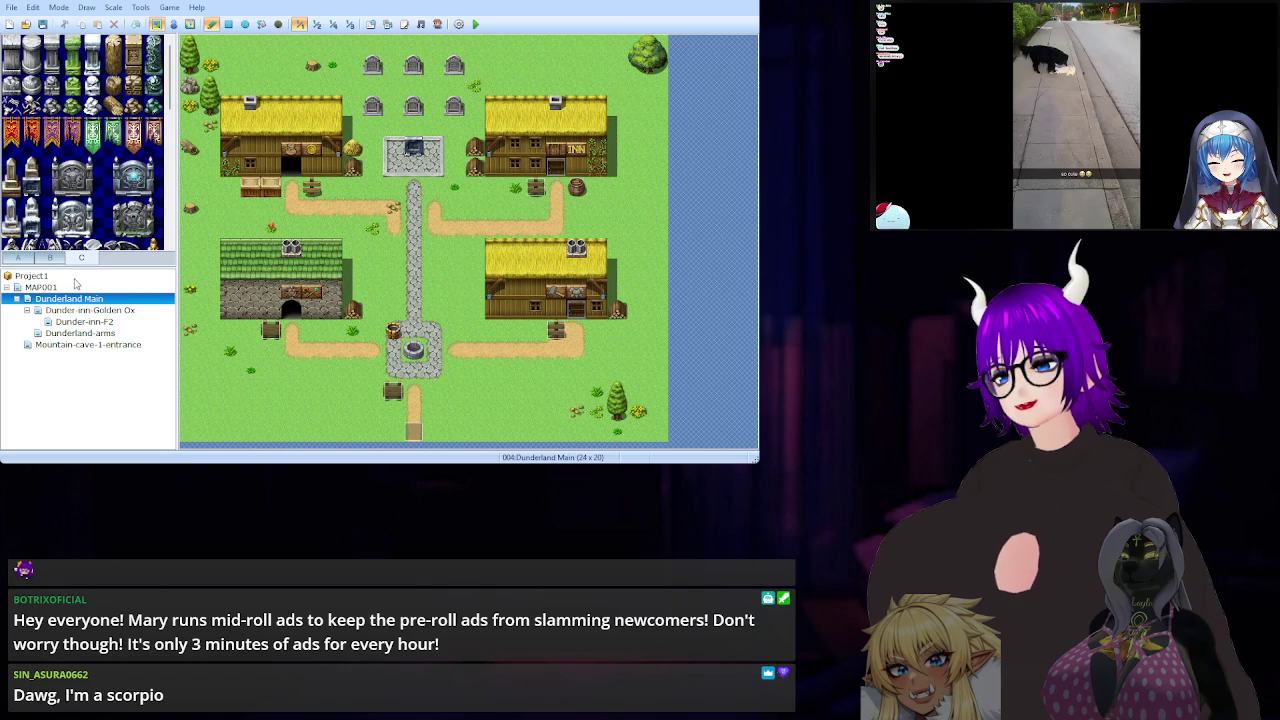
left_click(74, 289)
left_click(72, 309)
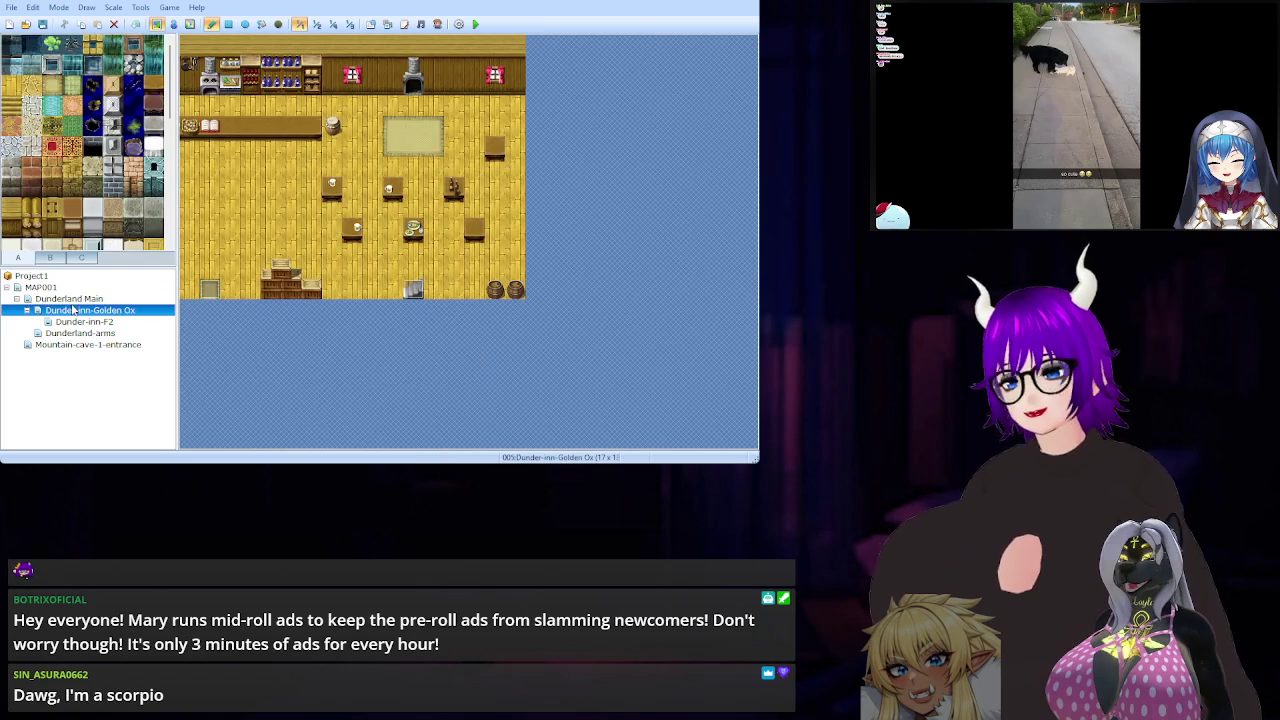
left_click(72, 299)
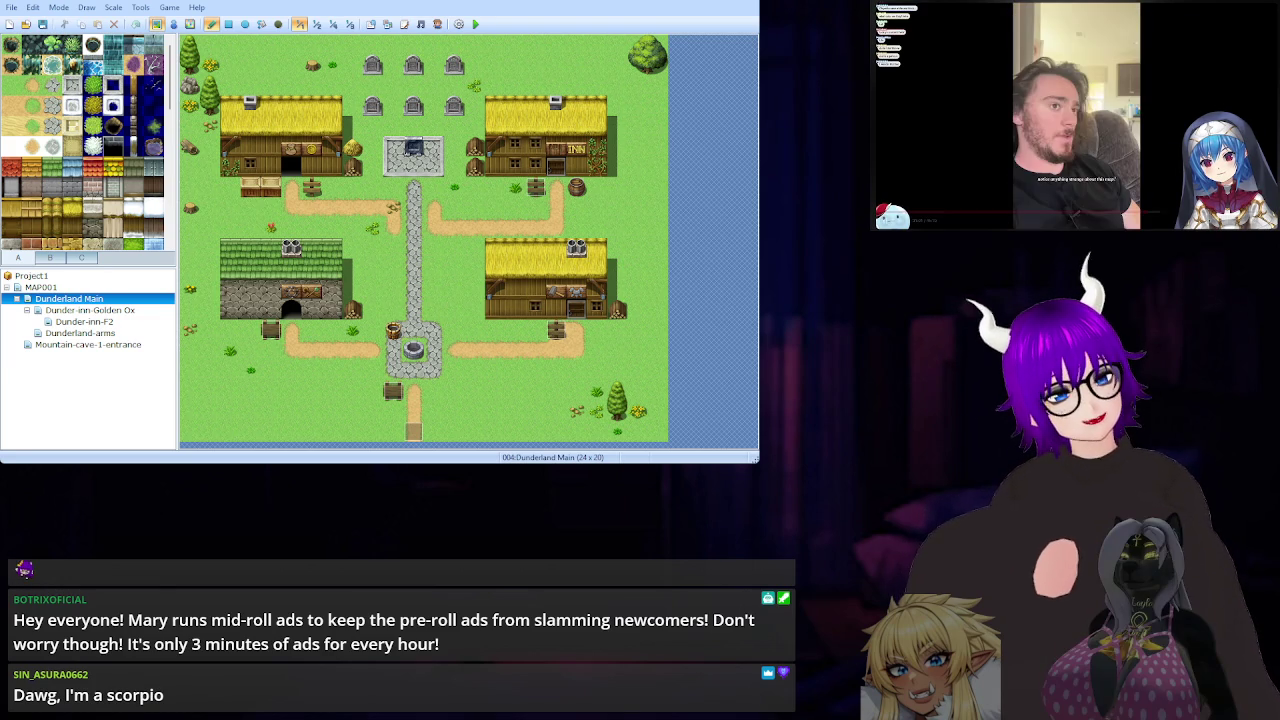
key("space")
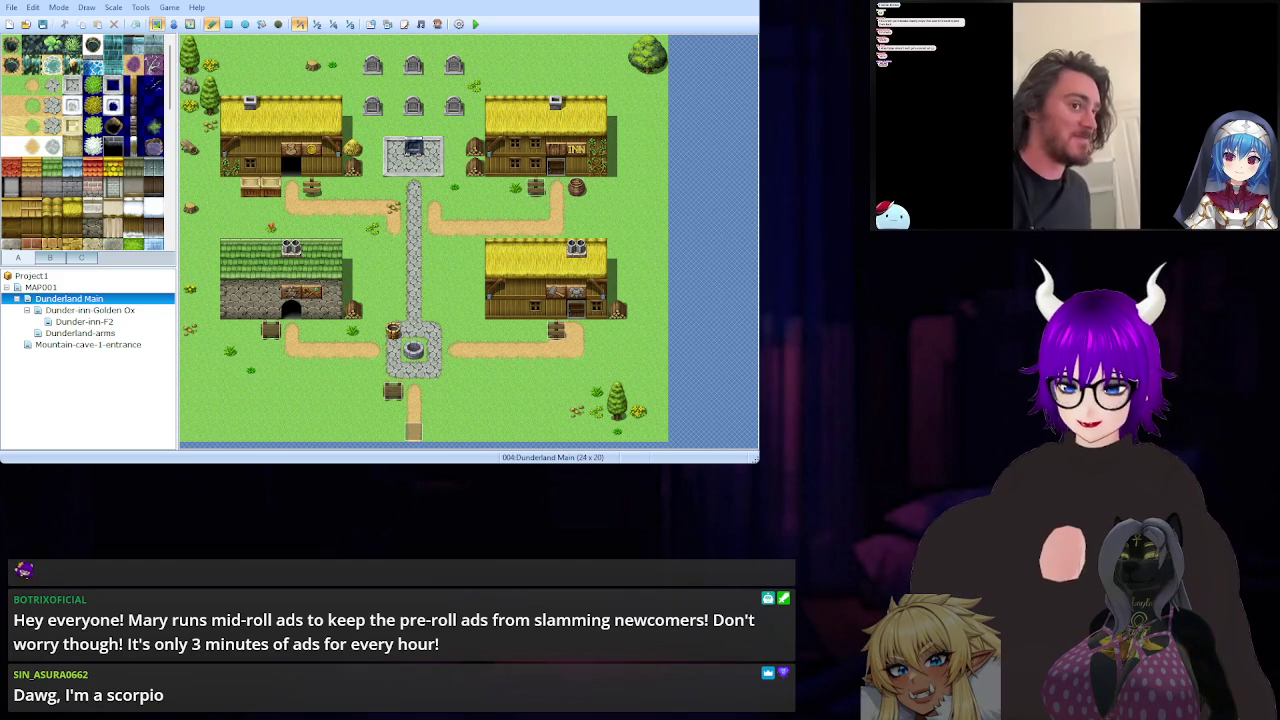
Switch the editor from Dunderland Main to the island map MAP001 in the map tree
key("space")
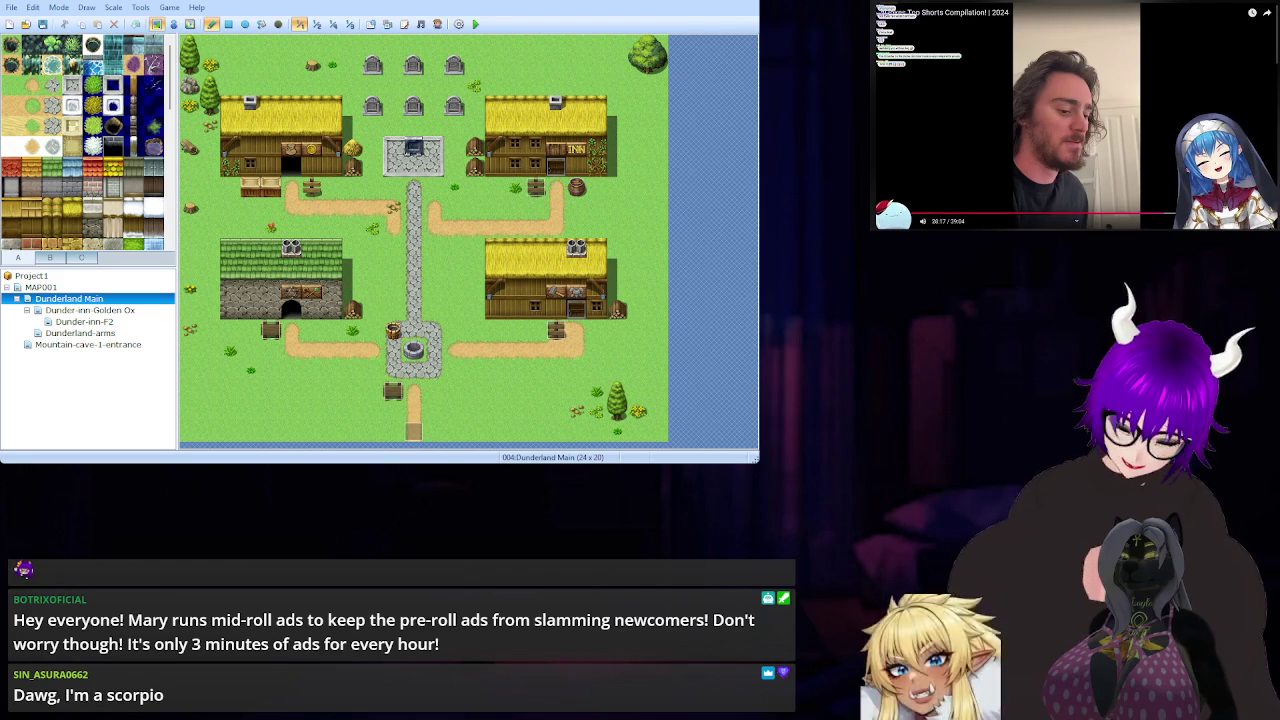
key("Left")
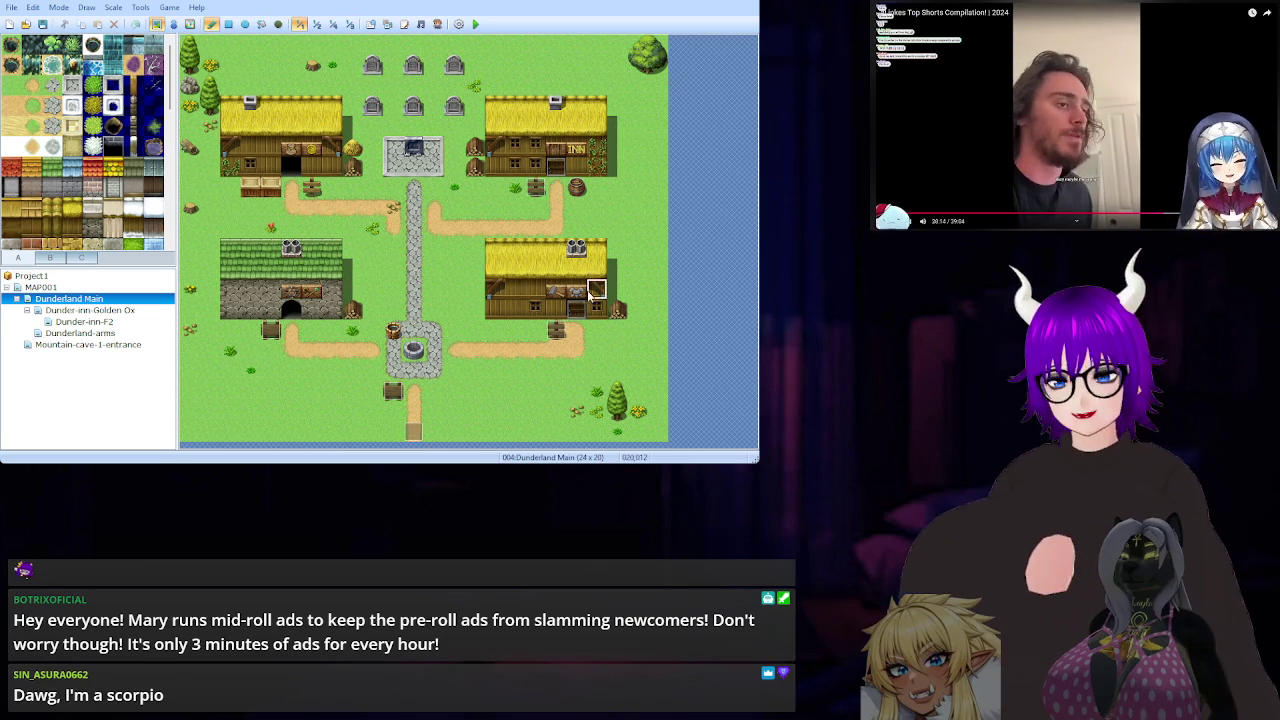
left_click(112, 288)
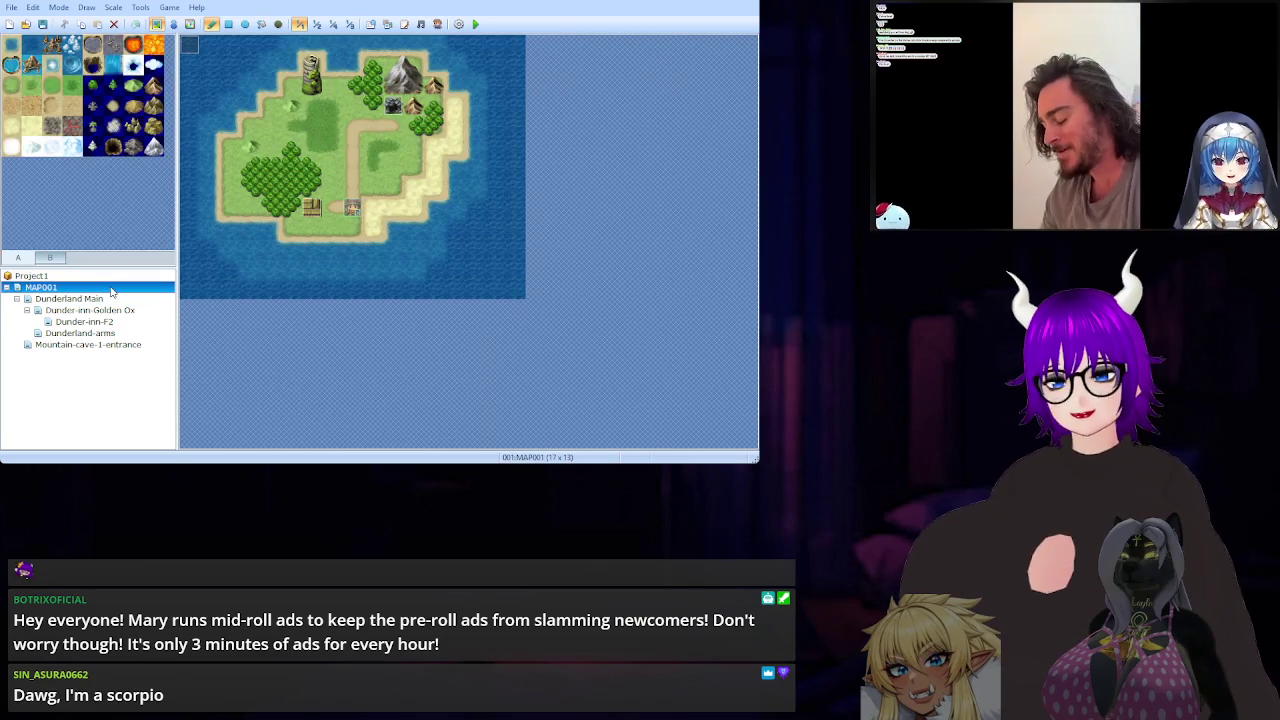
Select Dunderland Main, glance at the Dunder-inn-Golden Ox interior, then reselect Dunderland Main
left_click(70, 299)
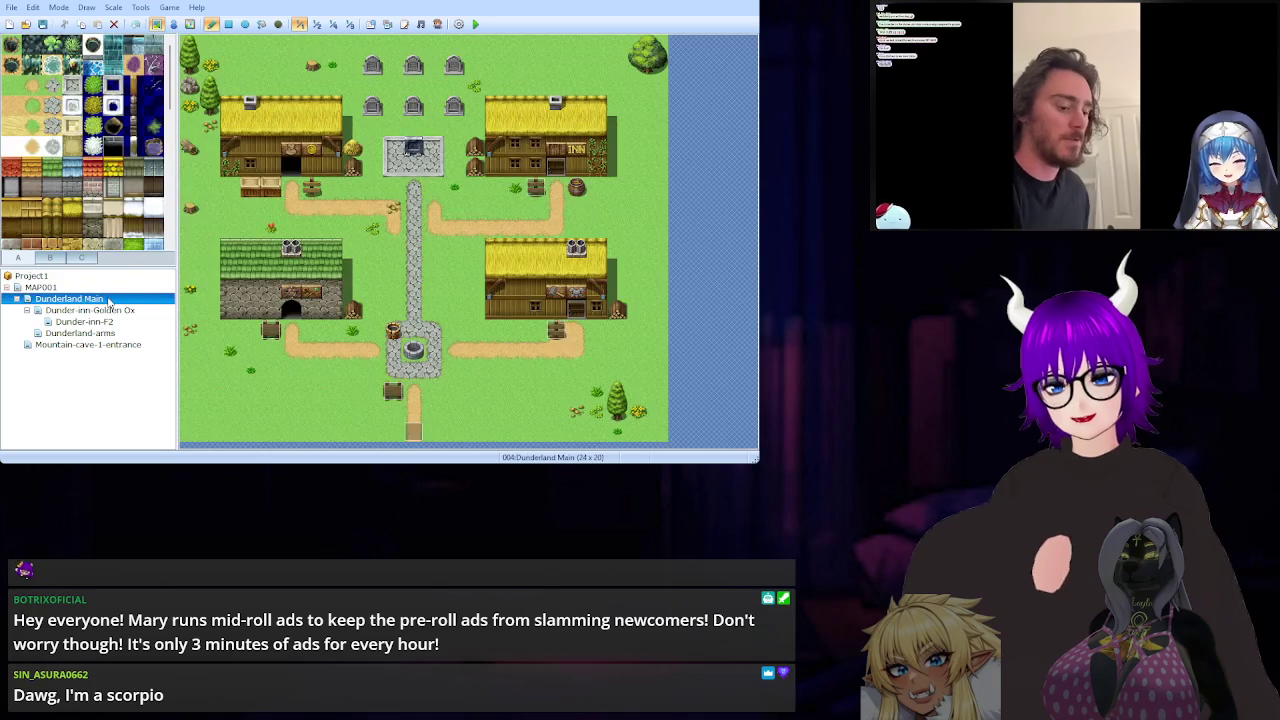
left_click(100, 310)
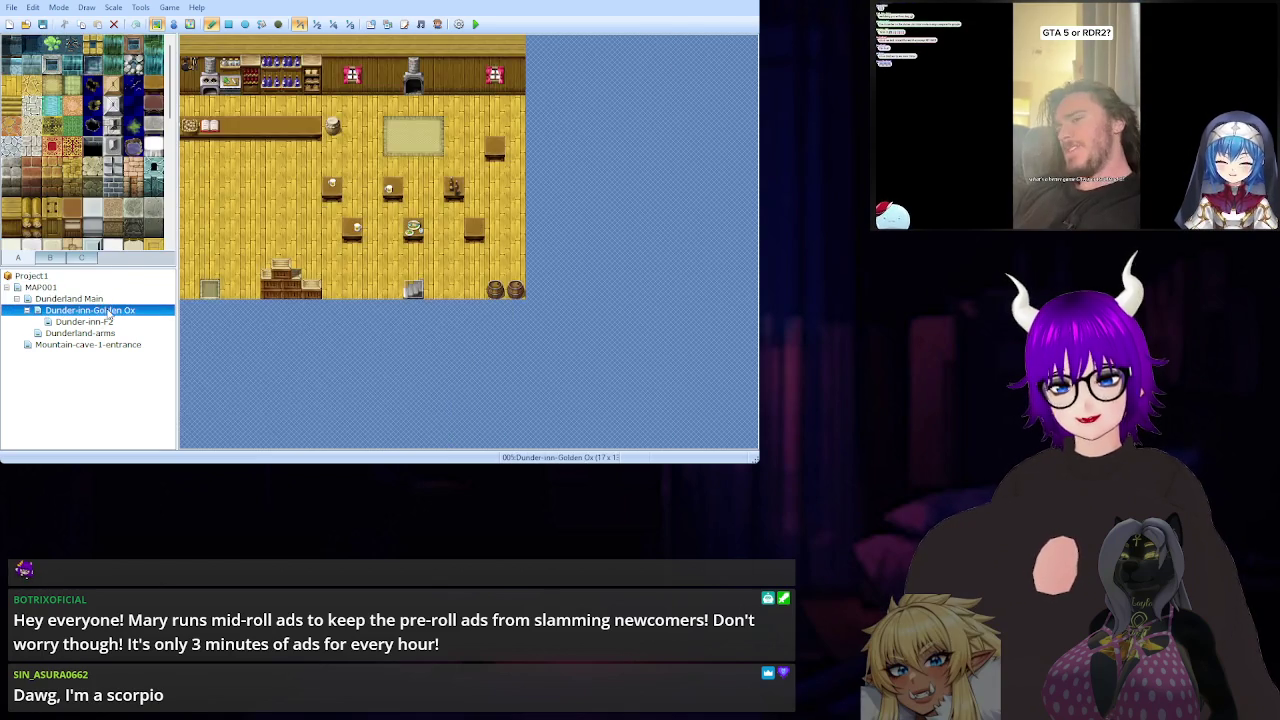
left_click(70, 299)
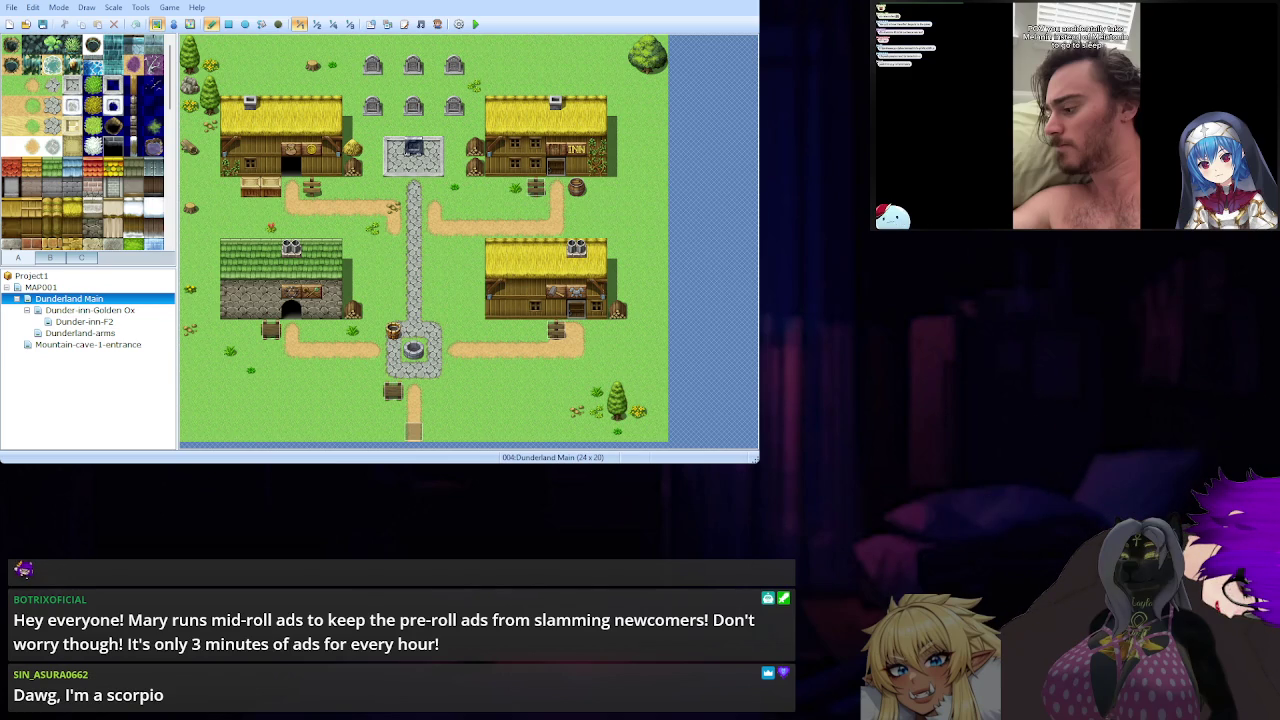
key("Left")
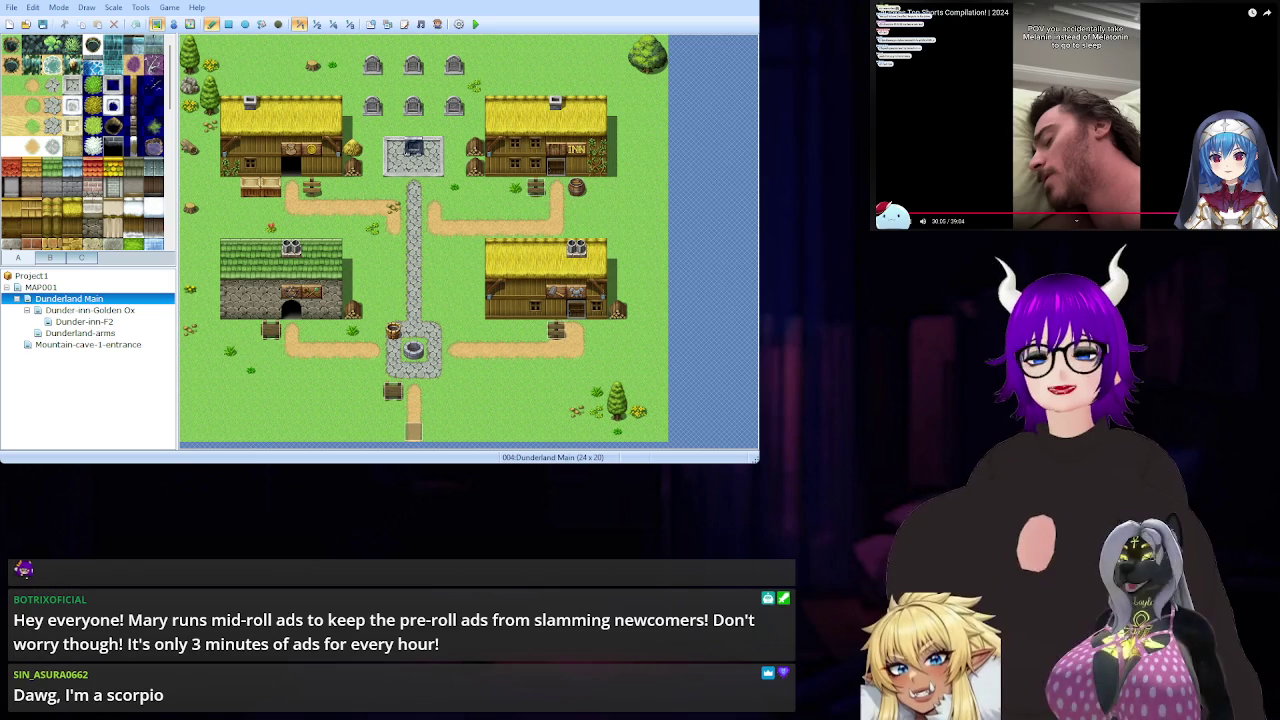
key("space")
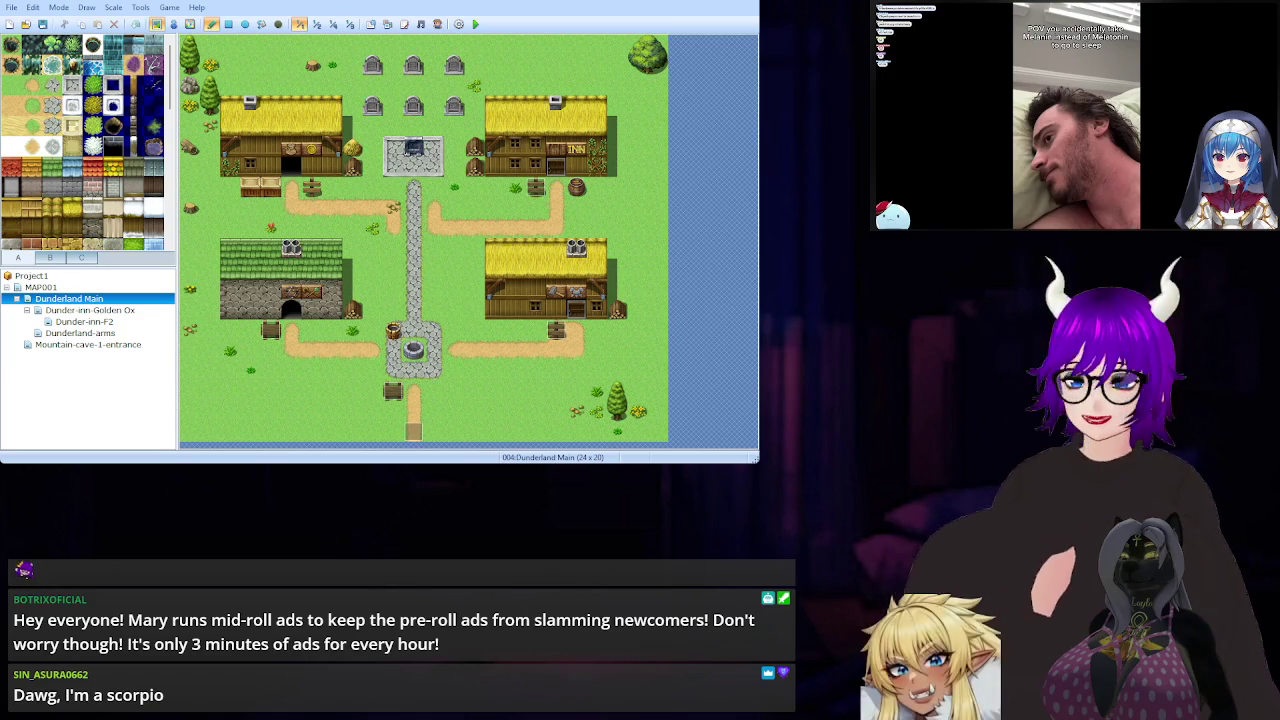
key("Left")
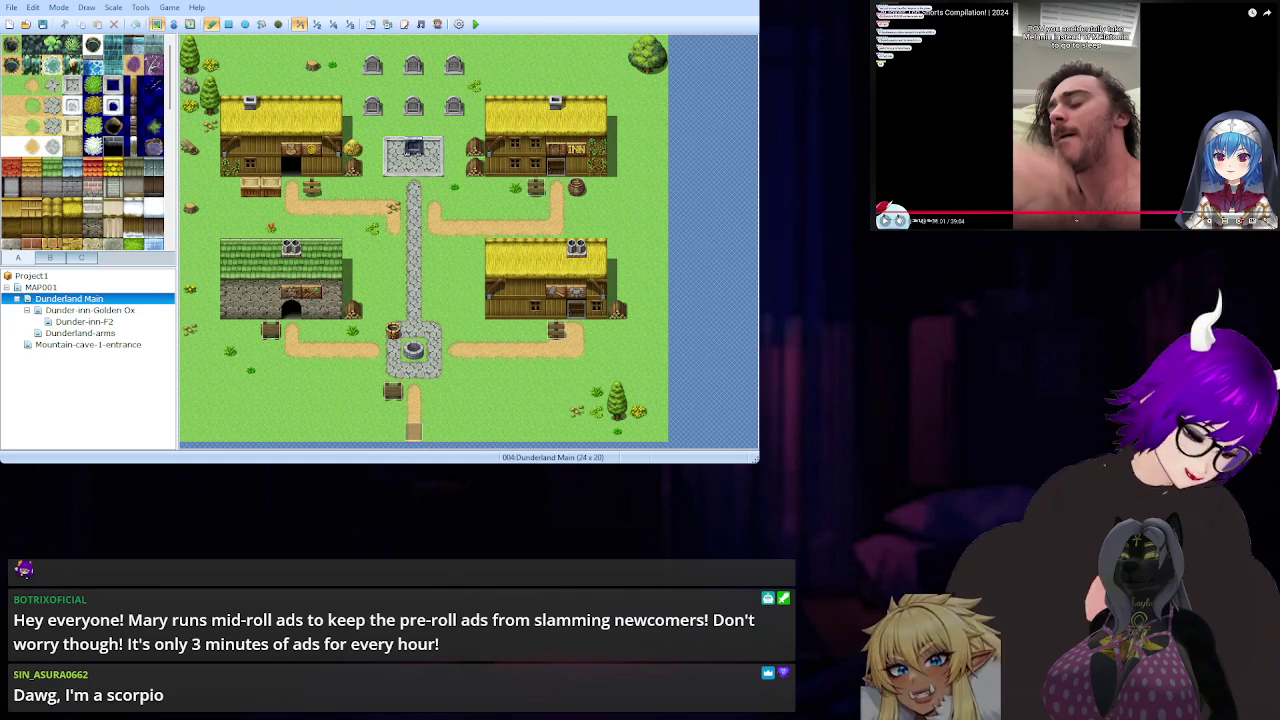
key("space")
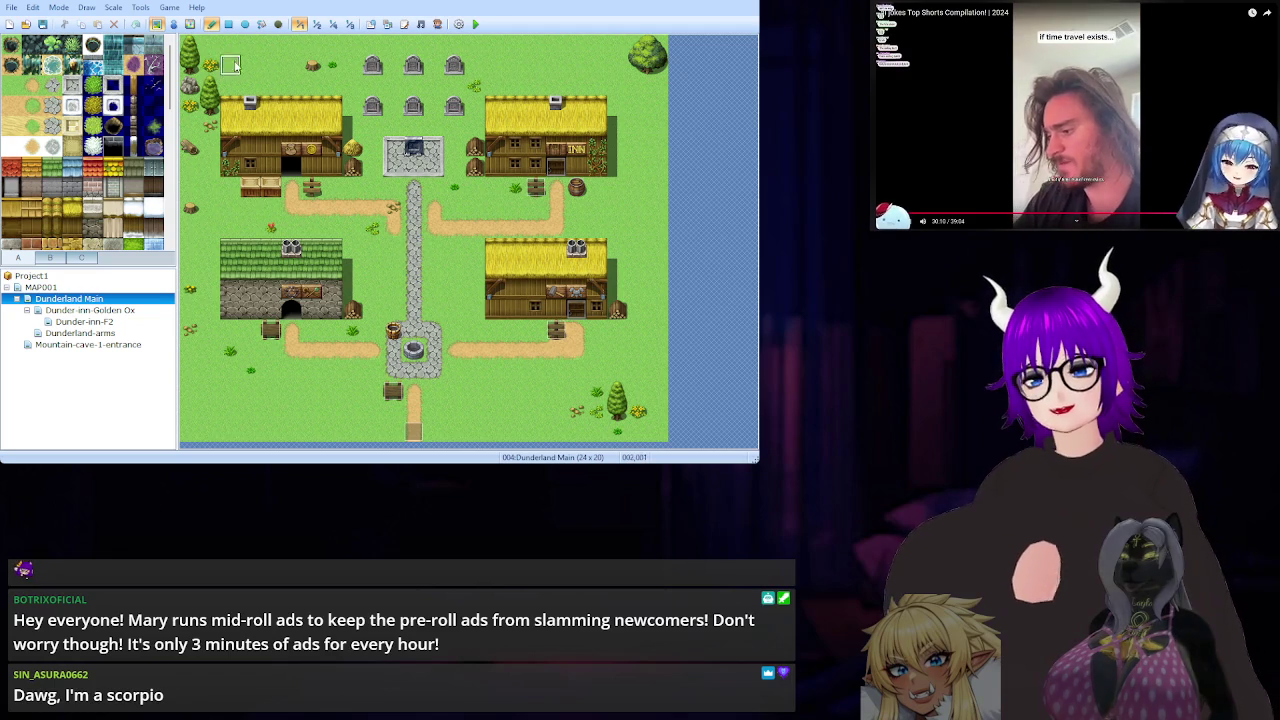
left_click(174, 24)
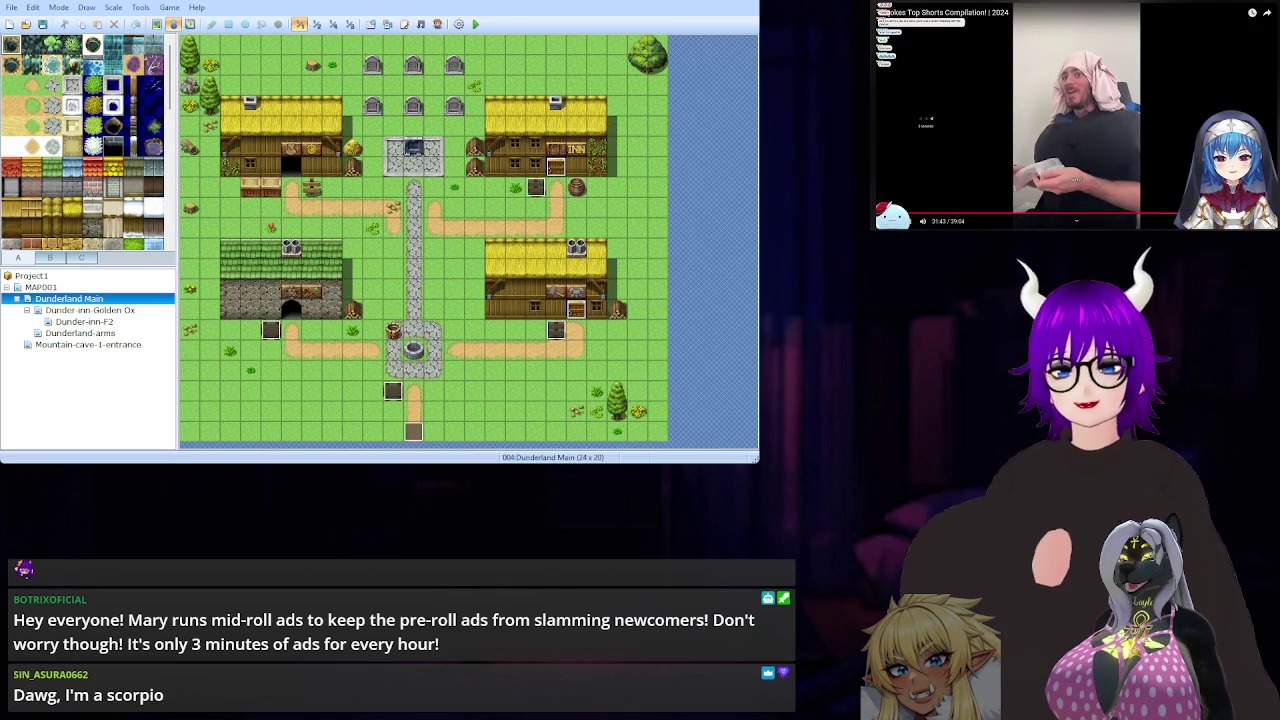
left_click(92, 345)
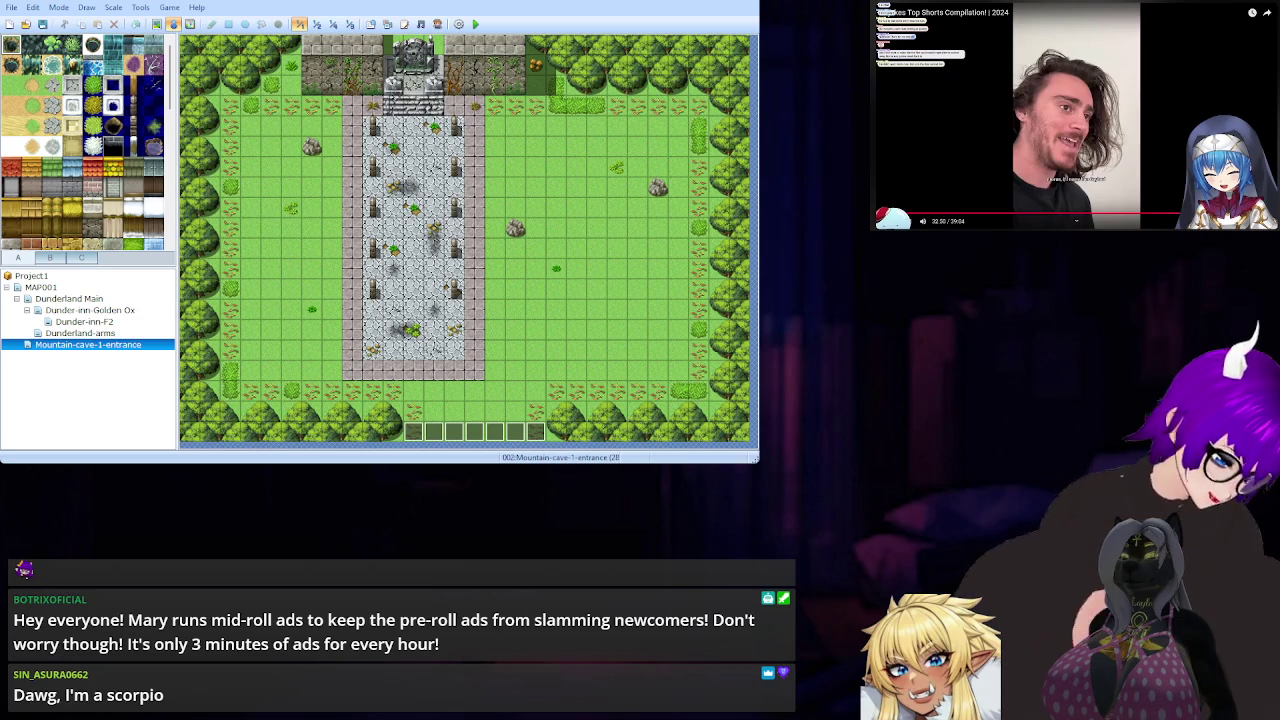
Confirm creation of the blank 17 x 13 map named Tower Entrance
key("space")
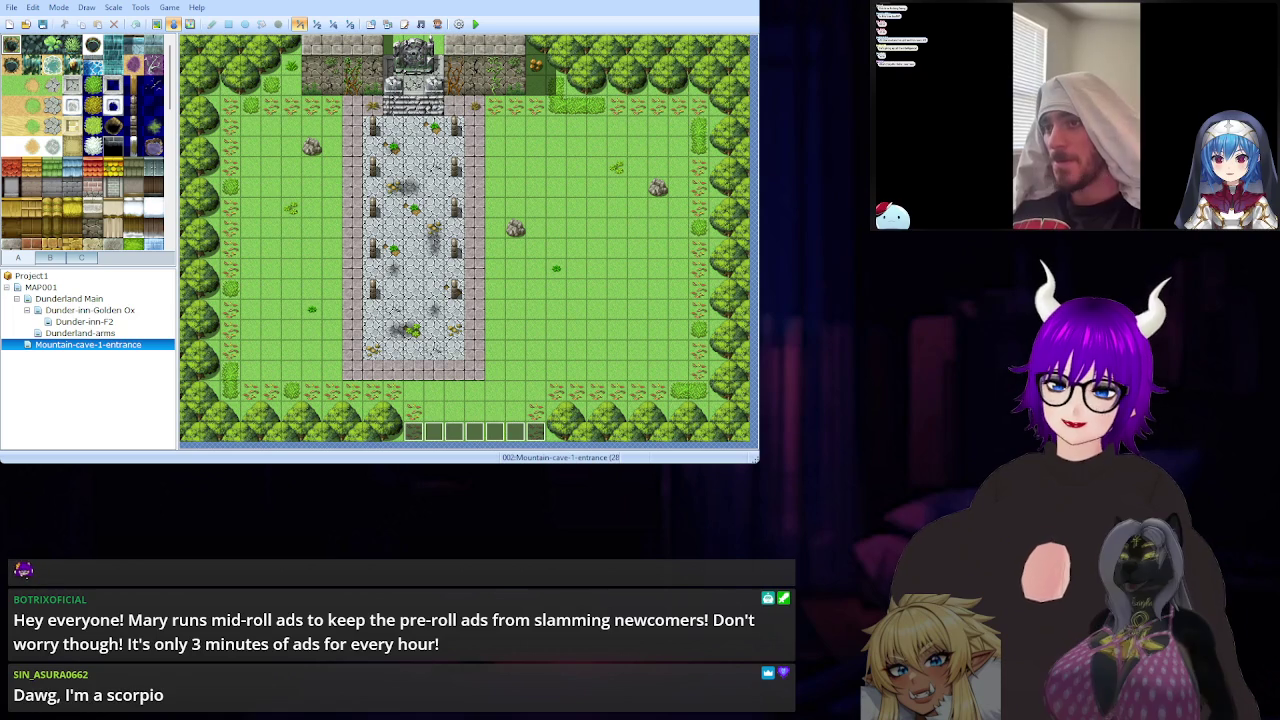
key("Return")
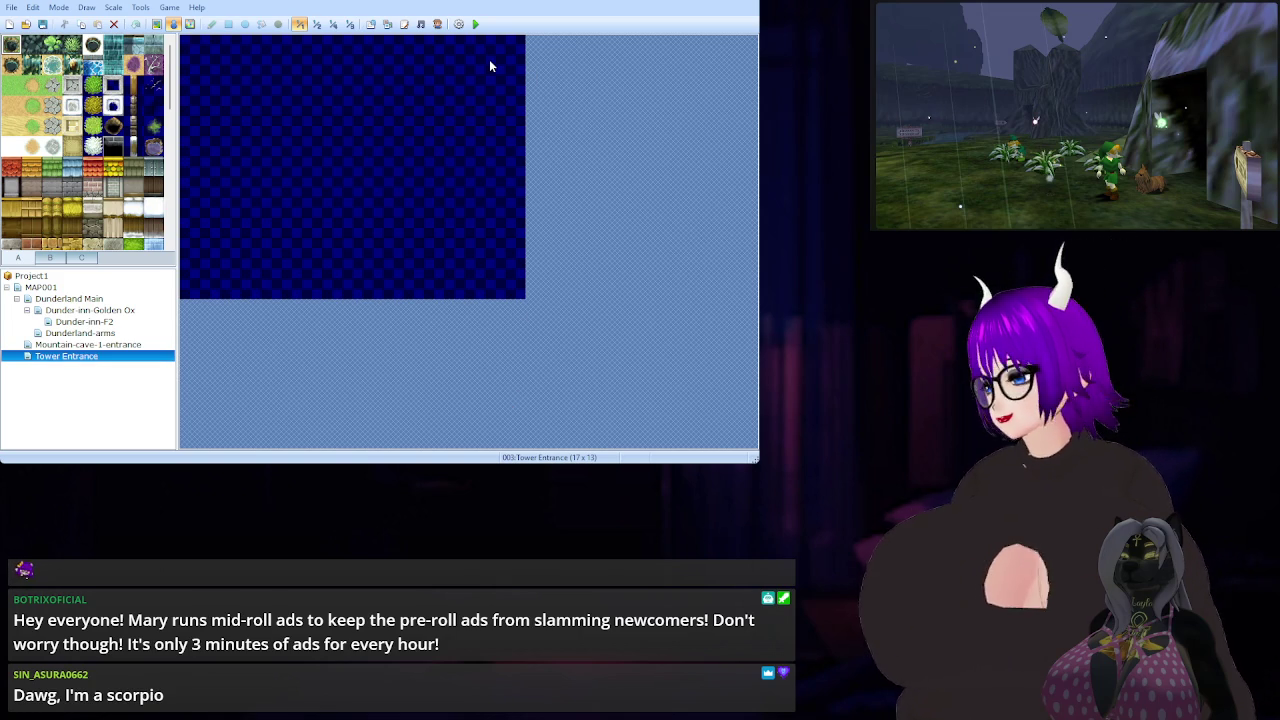
left_click(40, 26)
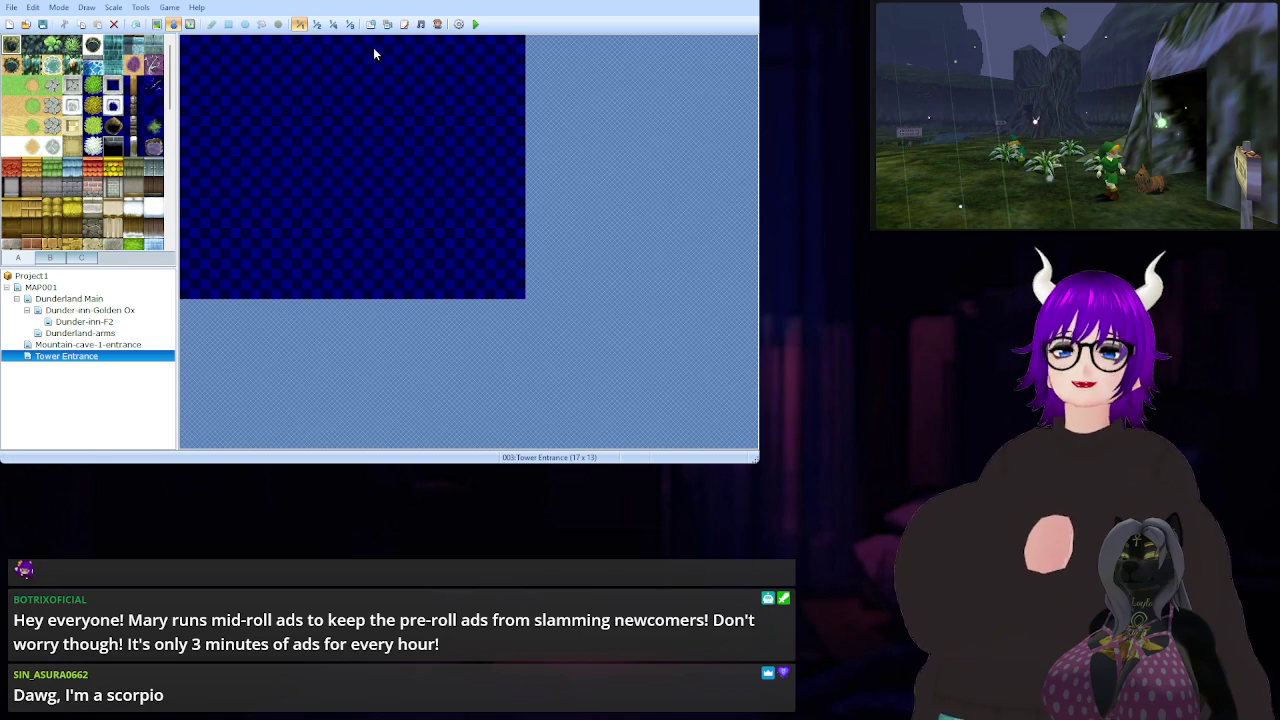
left_click(422, 27)
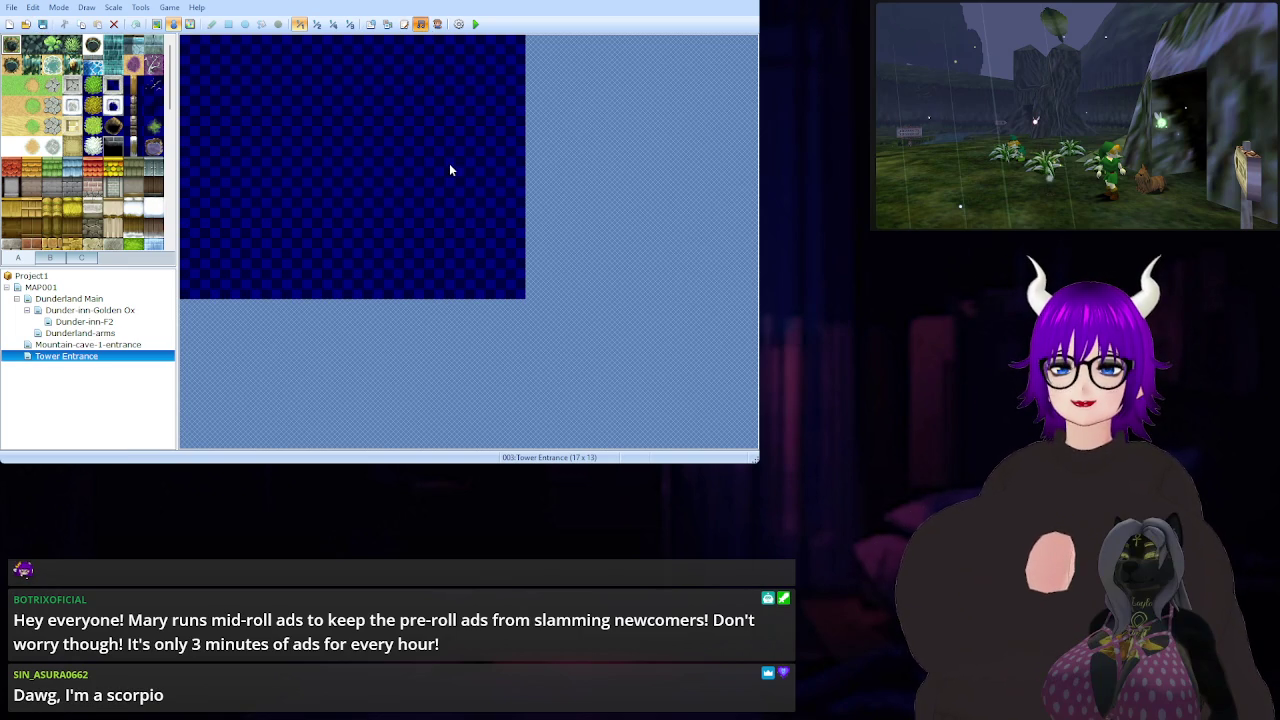
key("Escape")
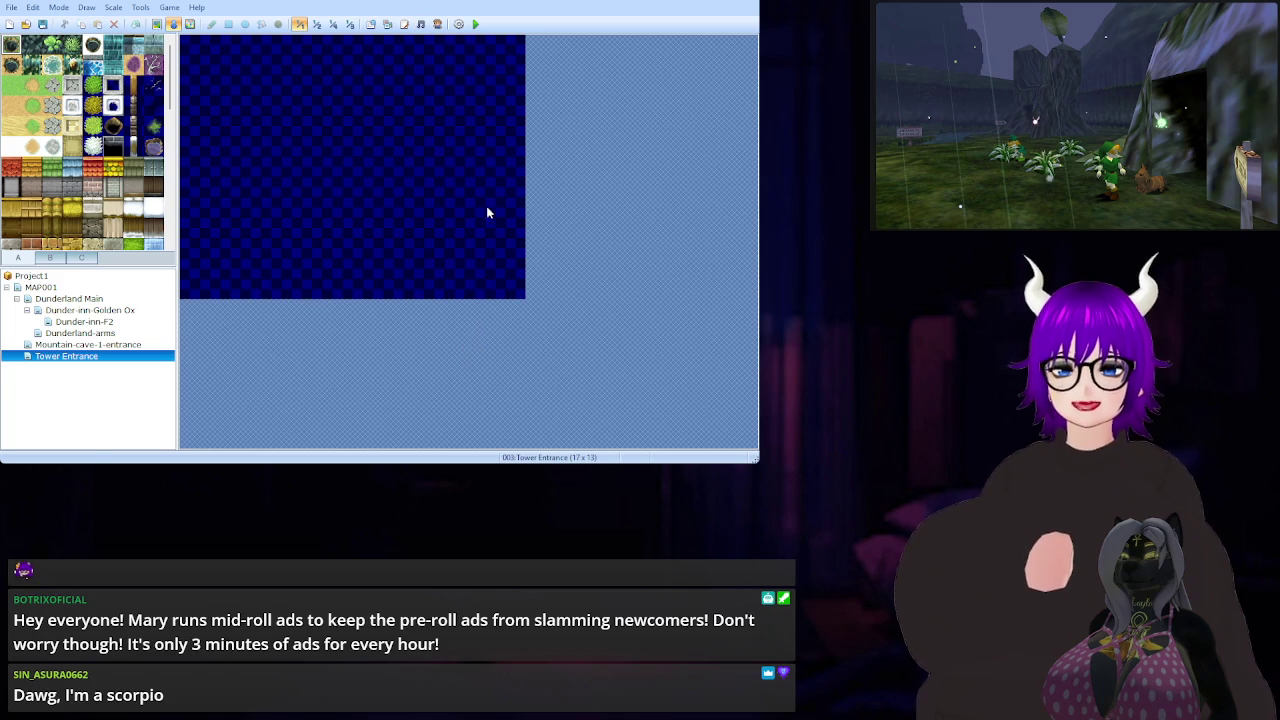
left_click(372, 25)
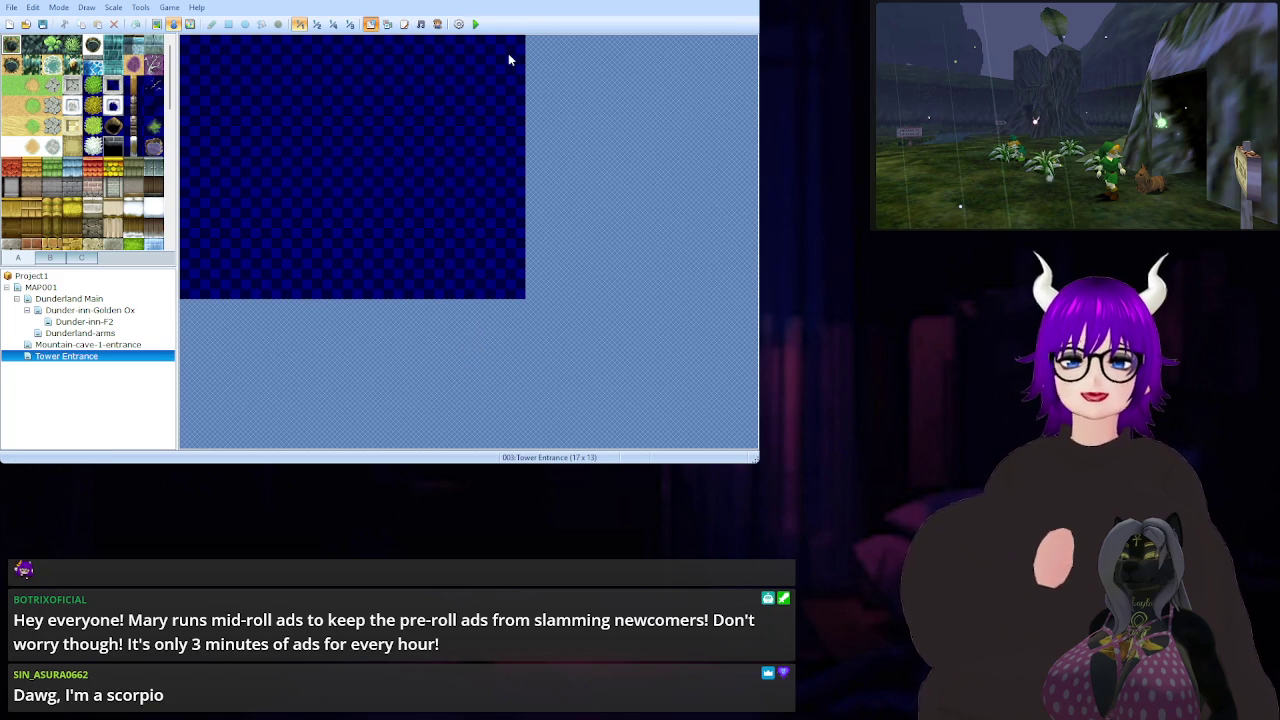
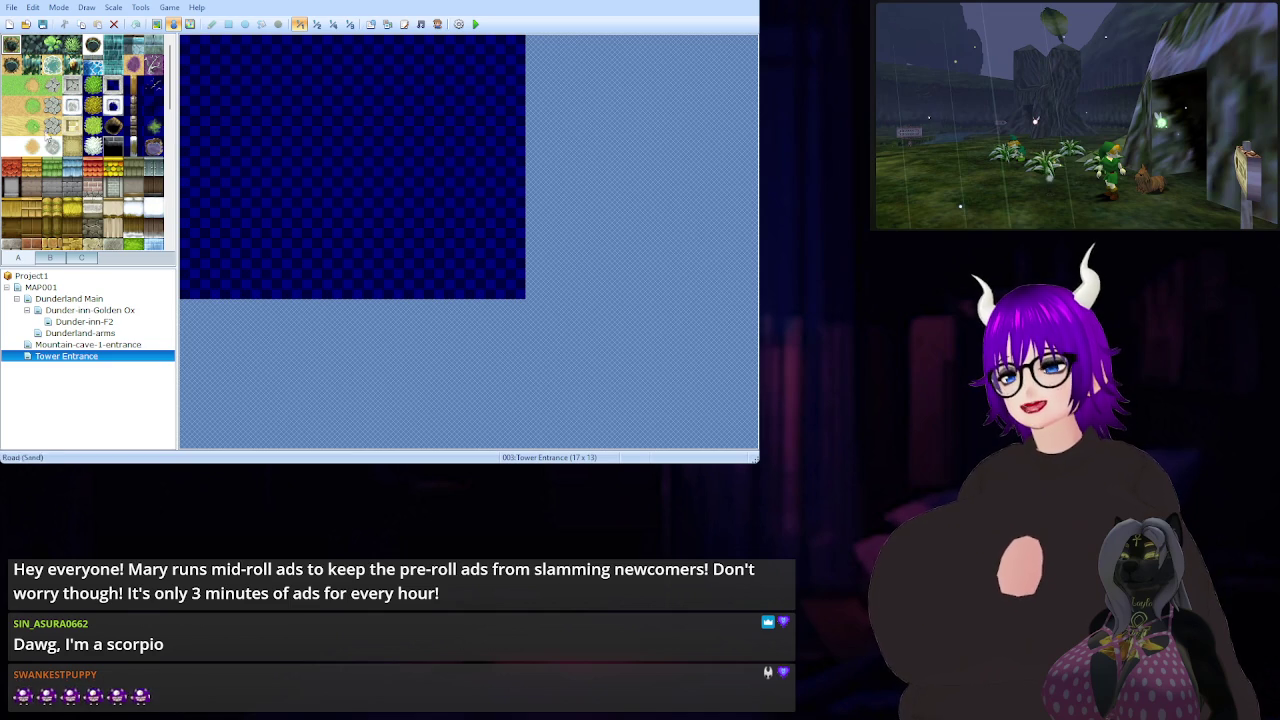
Paint a Meadow grass path across the Tower Entrance map and flood-fill the water with grass
left_click(12, 90)
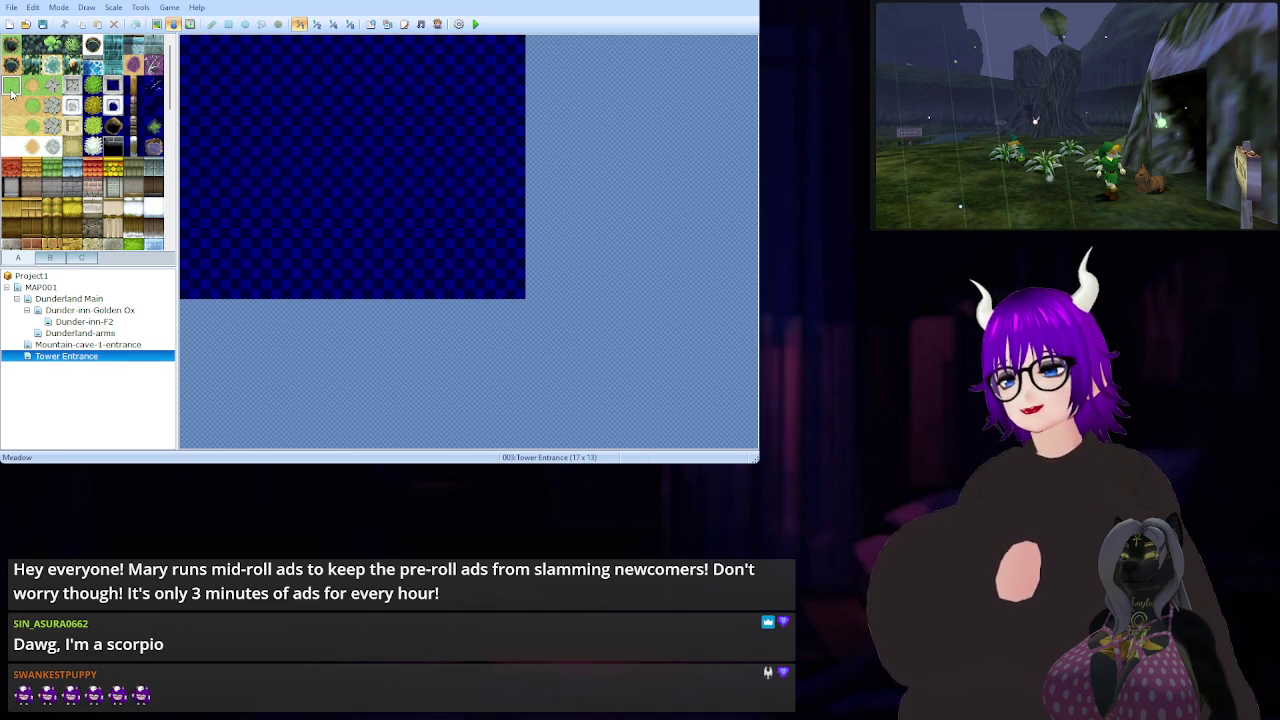
left_click(157, 24)
mouse_move(190, 44)
left_mouse_down()
mouse_move(297, 80)
mouse_move(495, 225)
mouse_move(454, 85)
left_mouse_up()
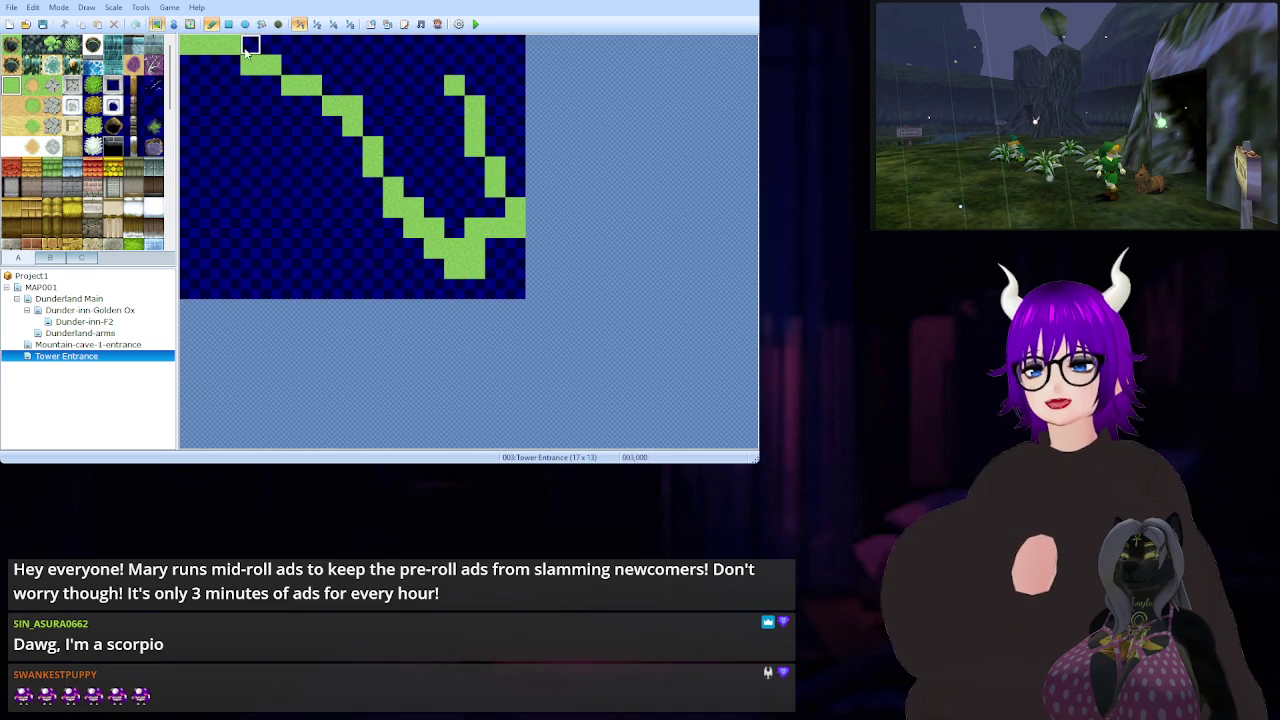
left_click(261, 24)
left_click(388, 74)
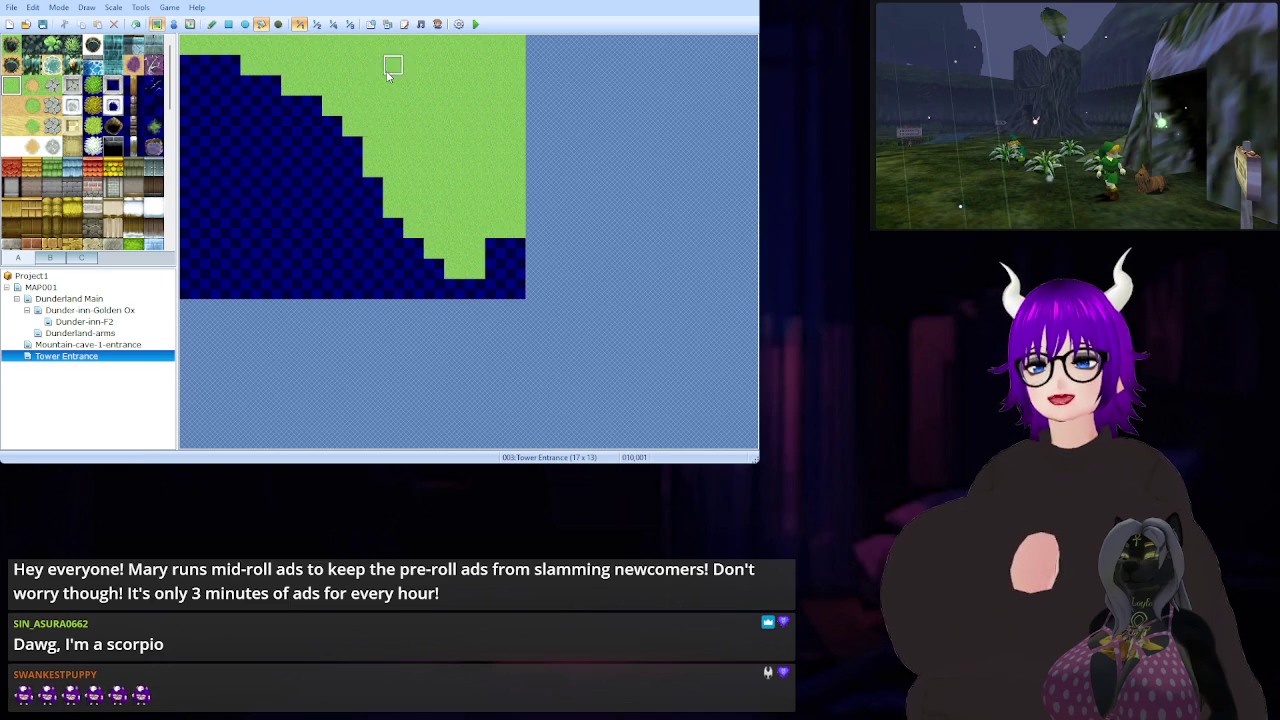
left_click(330, 188)
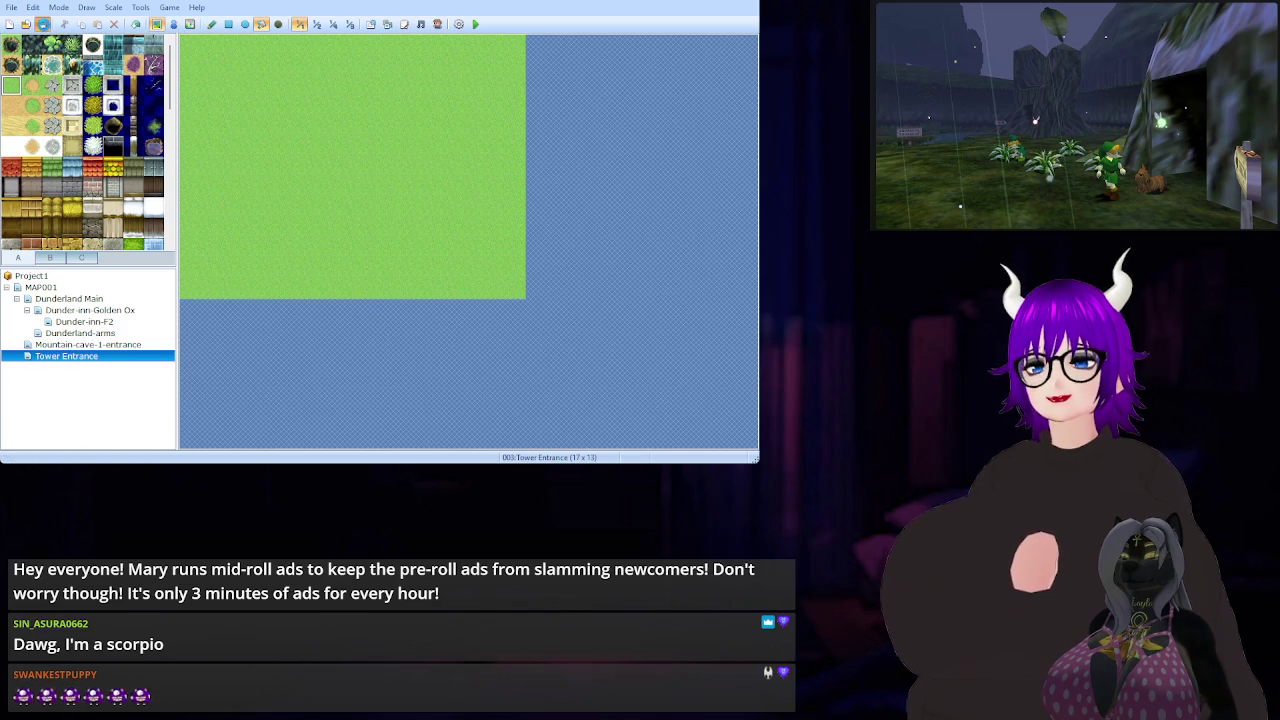
Place a single sand tile at the map's bottom edge, then go to the MAP001 island map
left_click(31, 88)
left_click(318, 292)
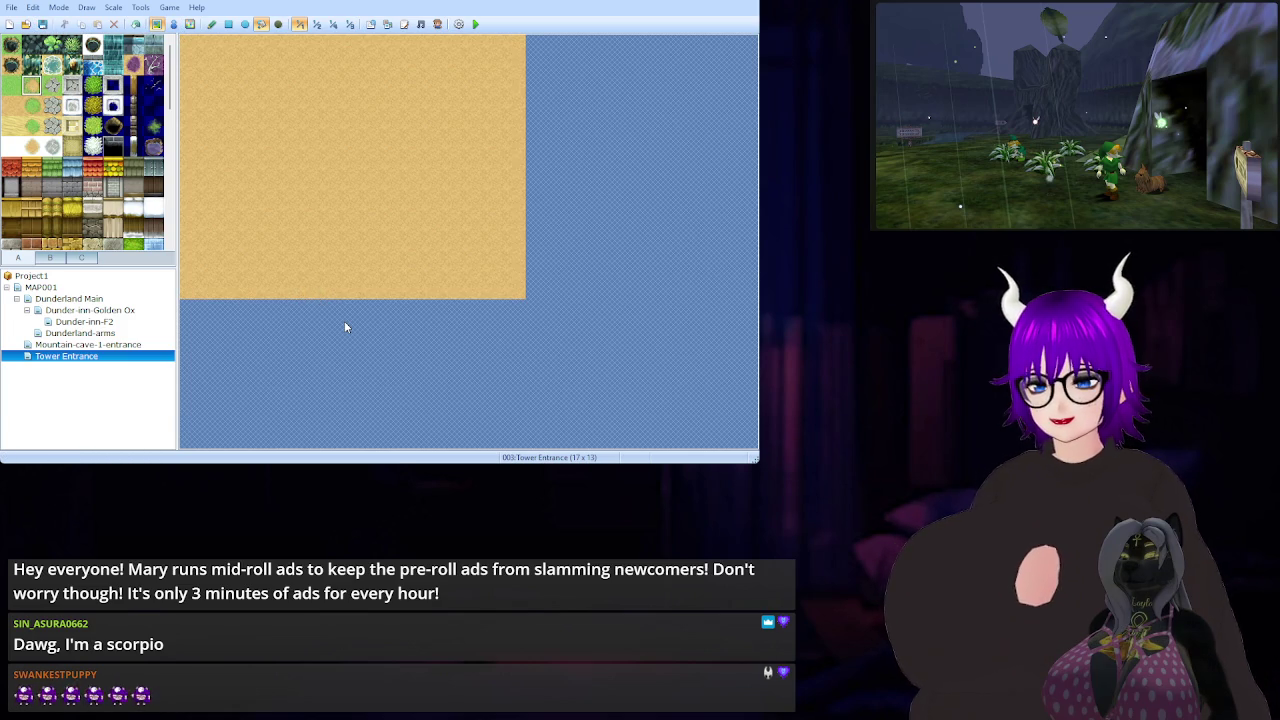
key("ctrl+z")
left_click(211, 24)
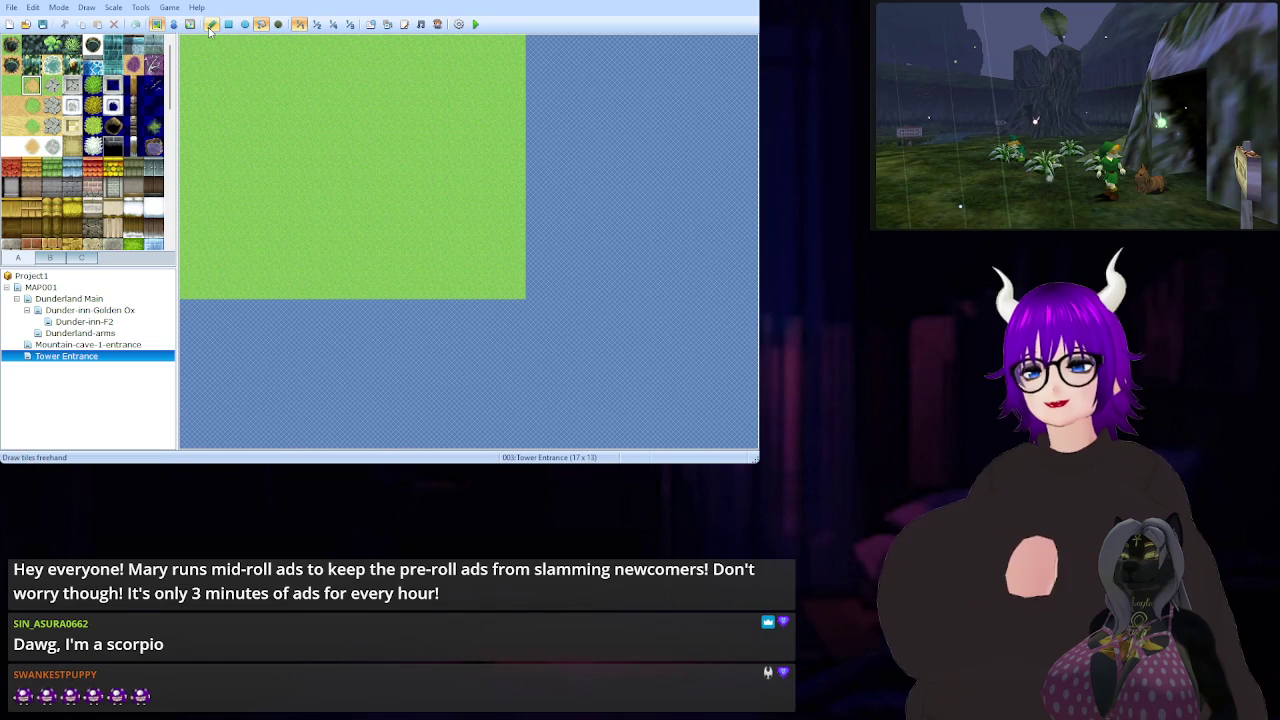
left_click(350, 290)
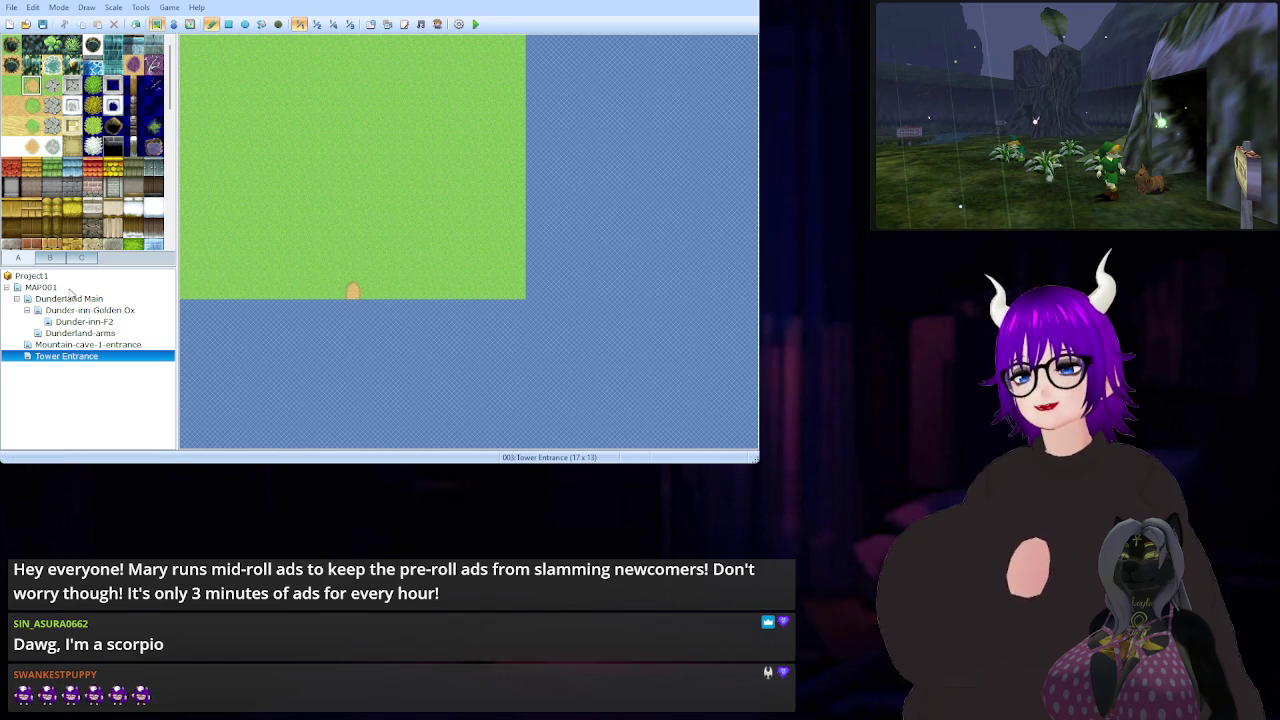
left_click(60, 288)
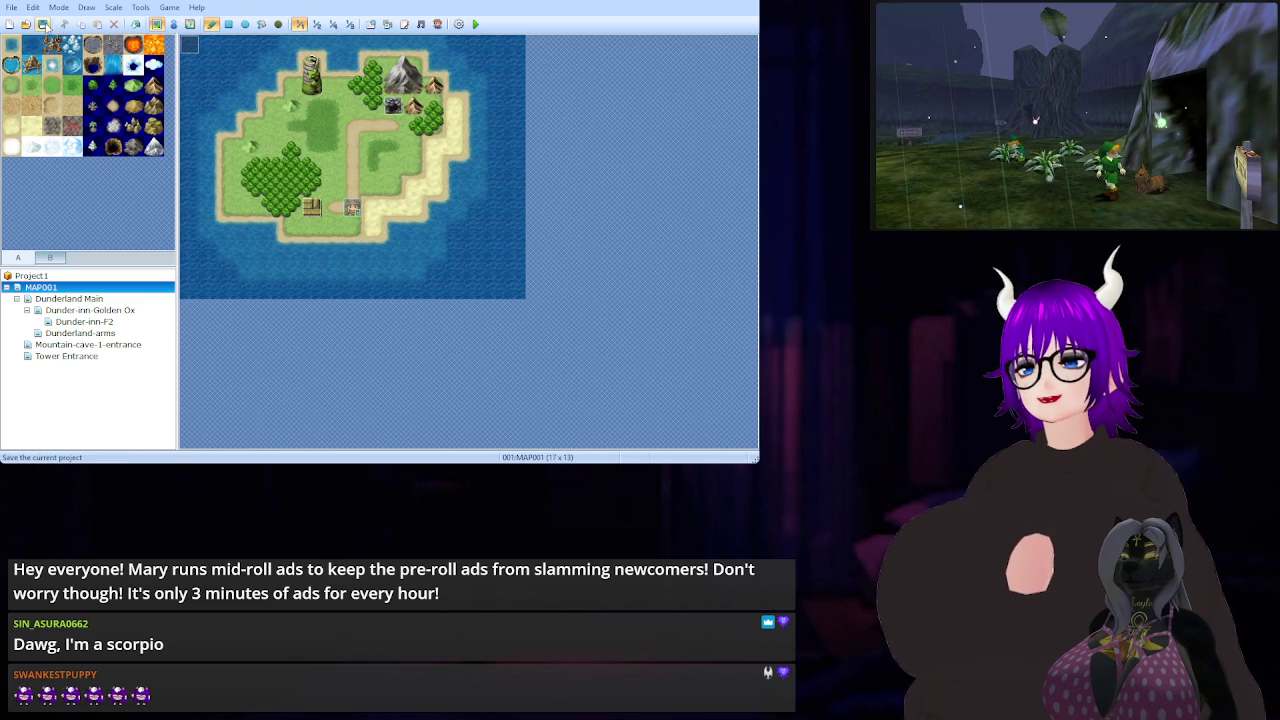
Switch to the event layer and open the Tower Entrance map
left_click(172, 23)
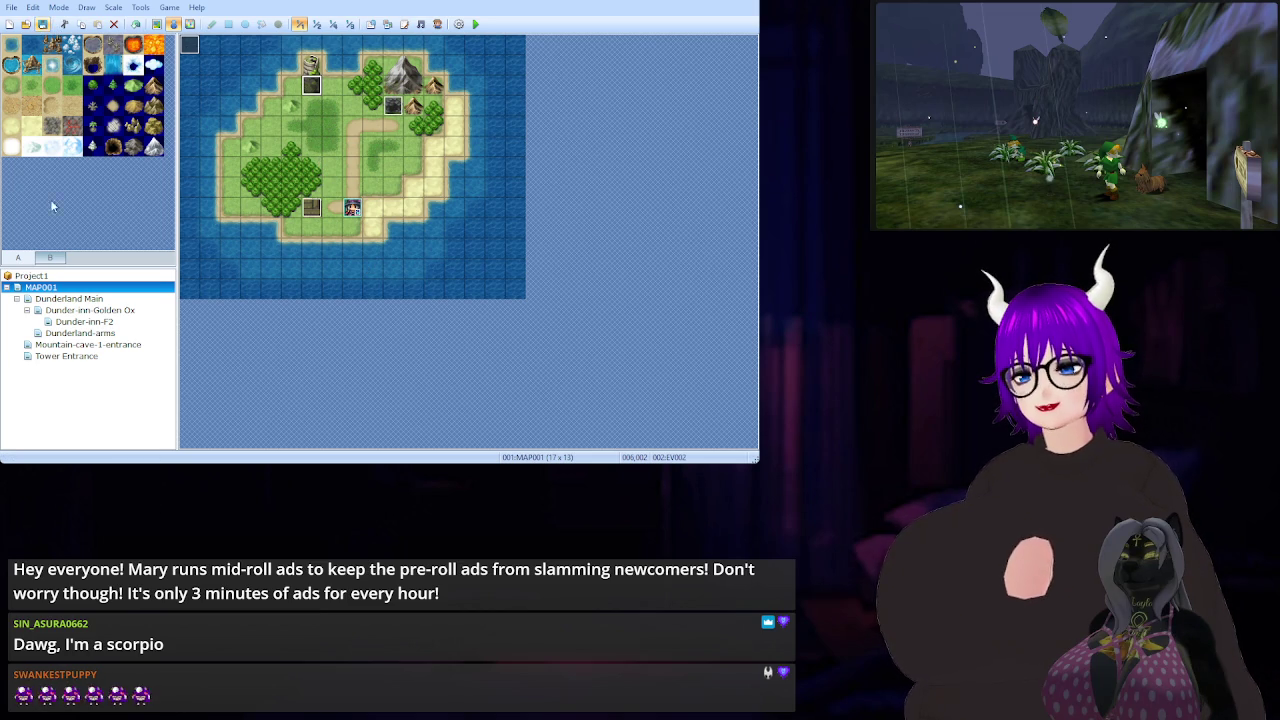
left_click(66, 356)
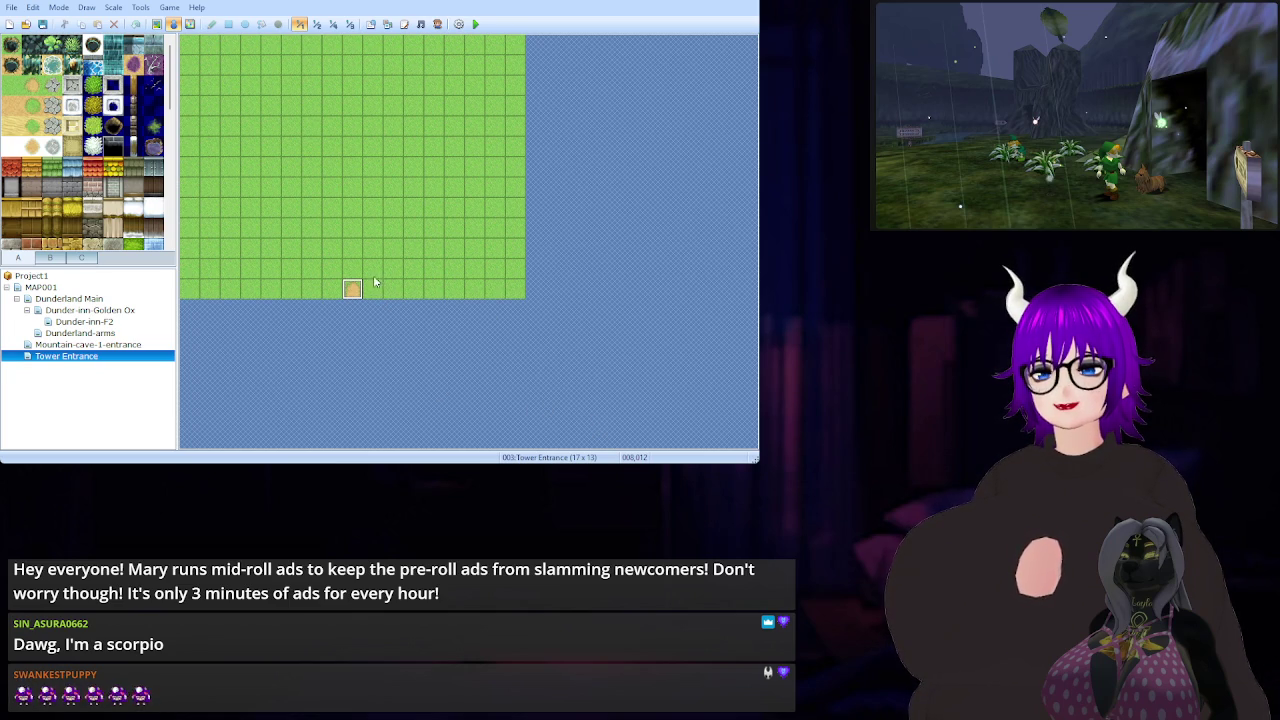
Paste an event onto the bottom sand tile, save the project, and return to MAP001
key("ctrl+v")
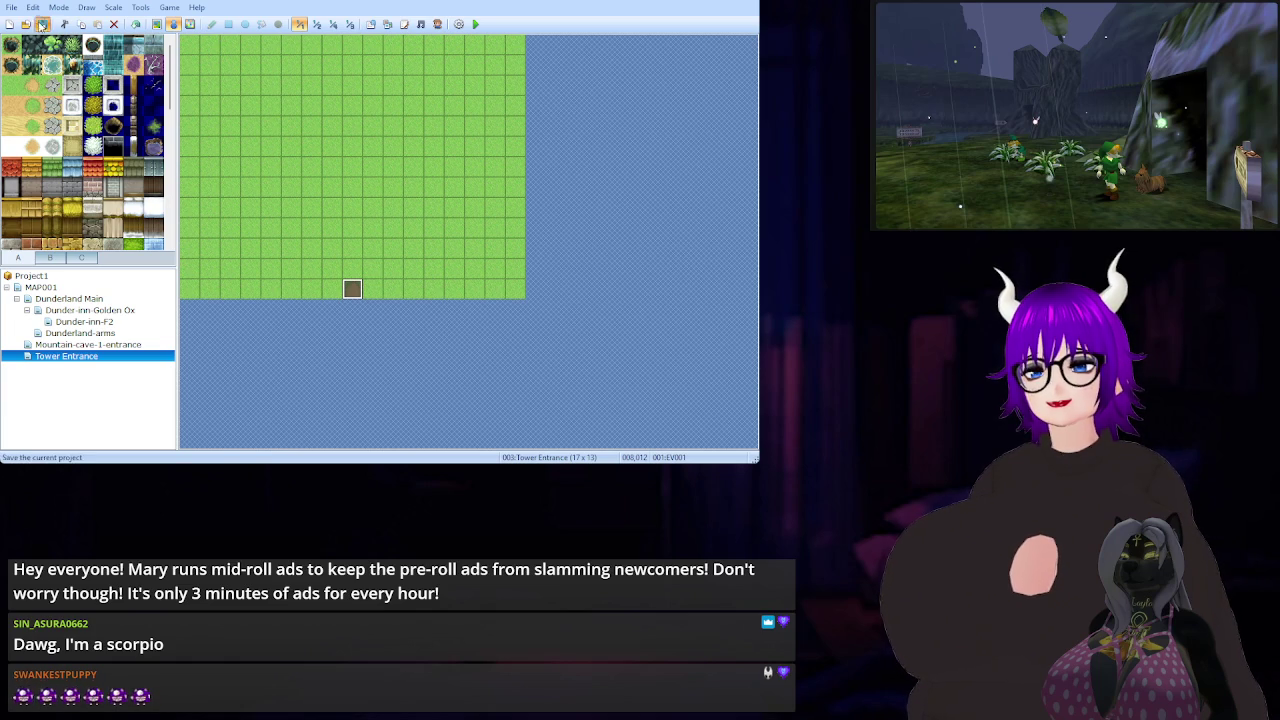
left_click(41, 25)
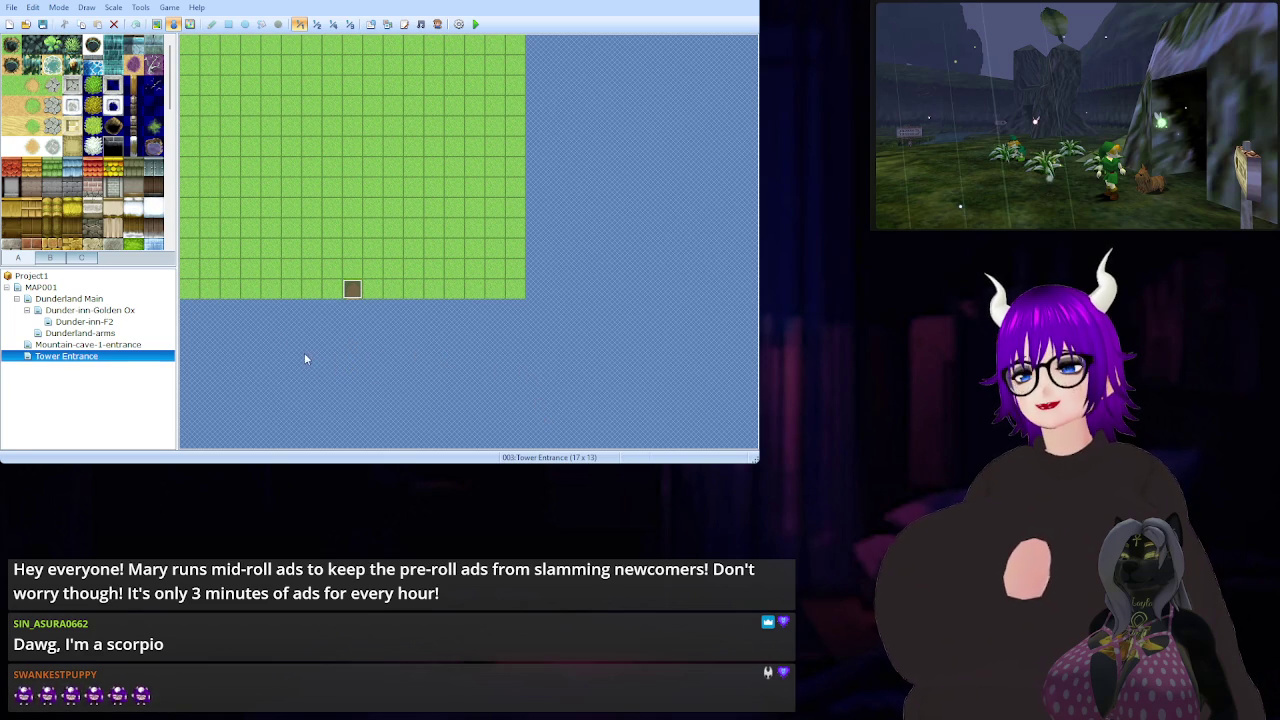
left_click(72, 289)
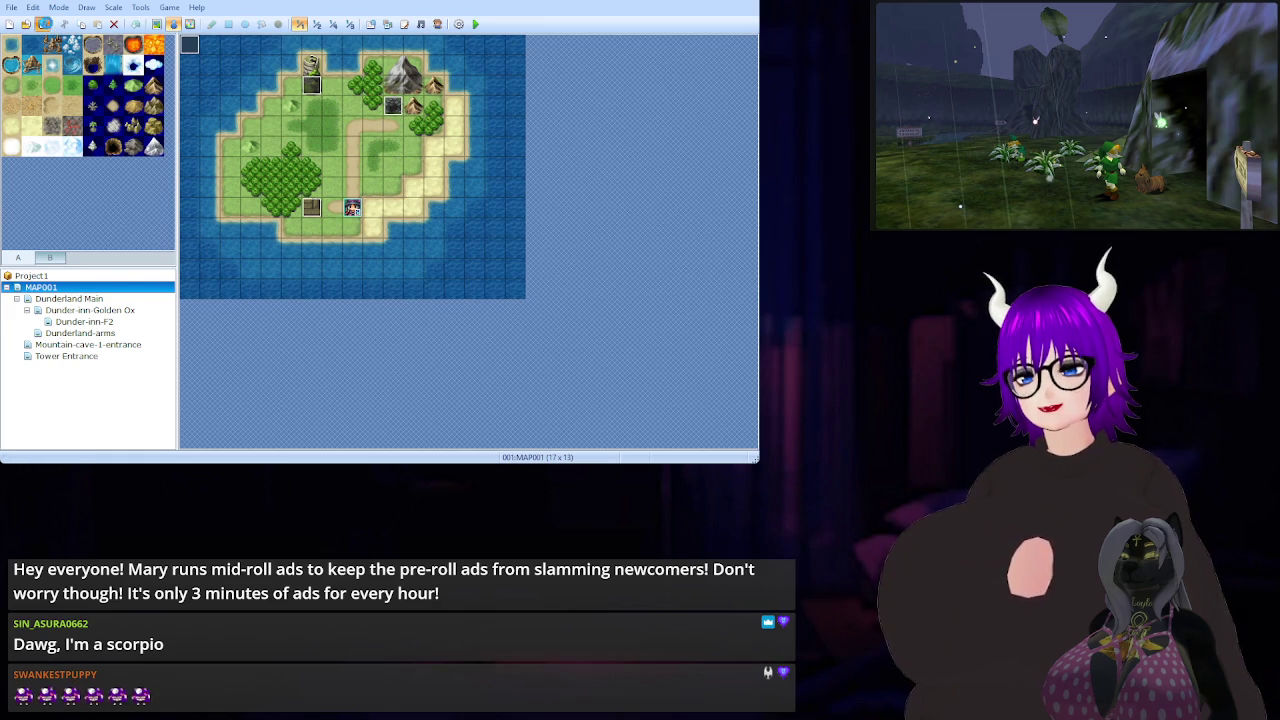
left_click(477, 26)
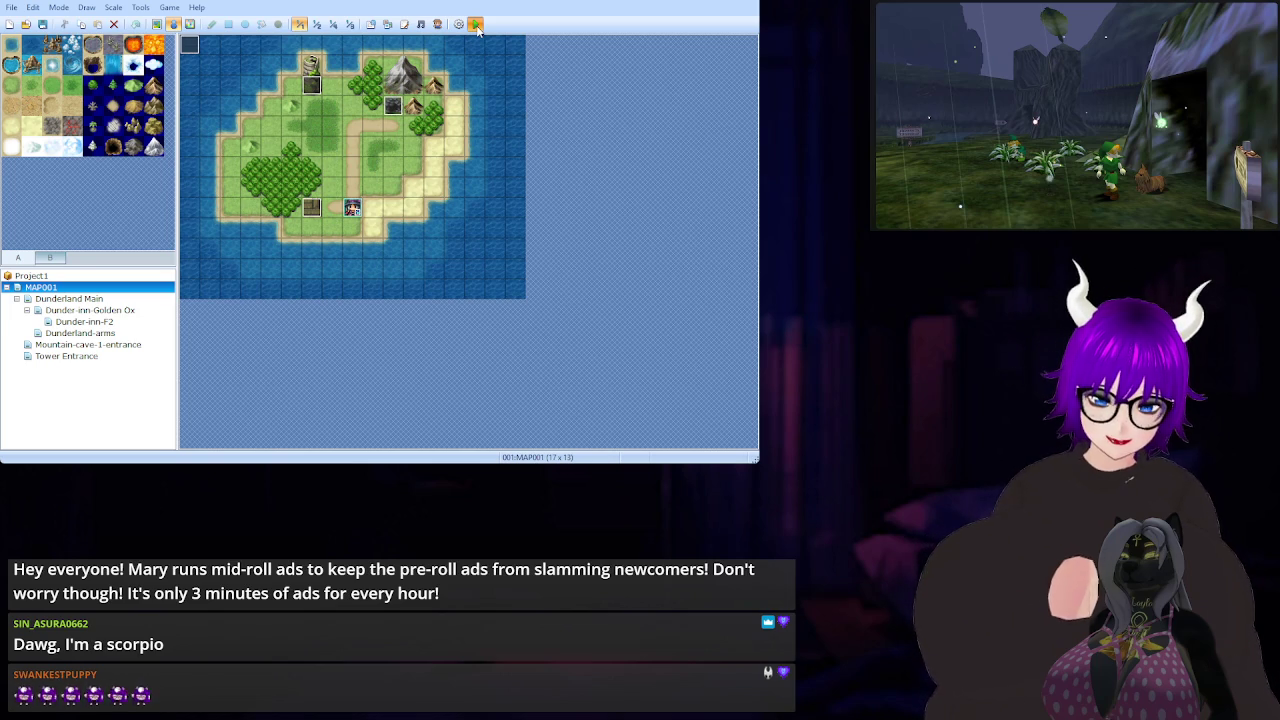
Launch a playtest of the game from the toolbar
left_click(476, 24)
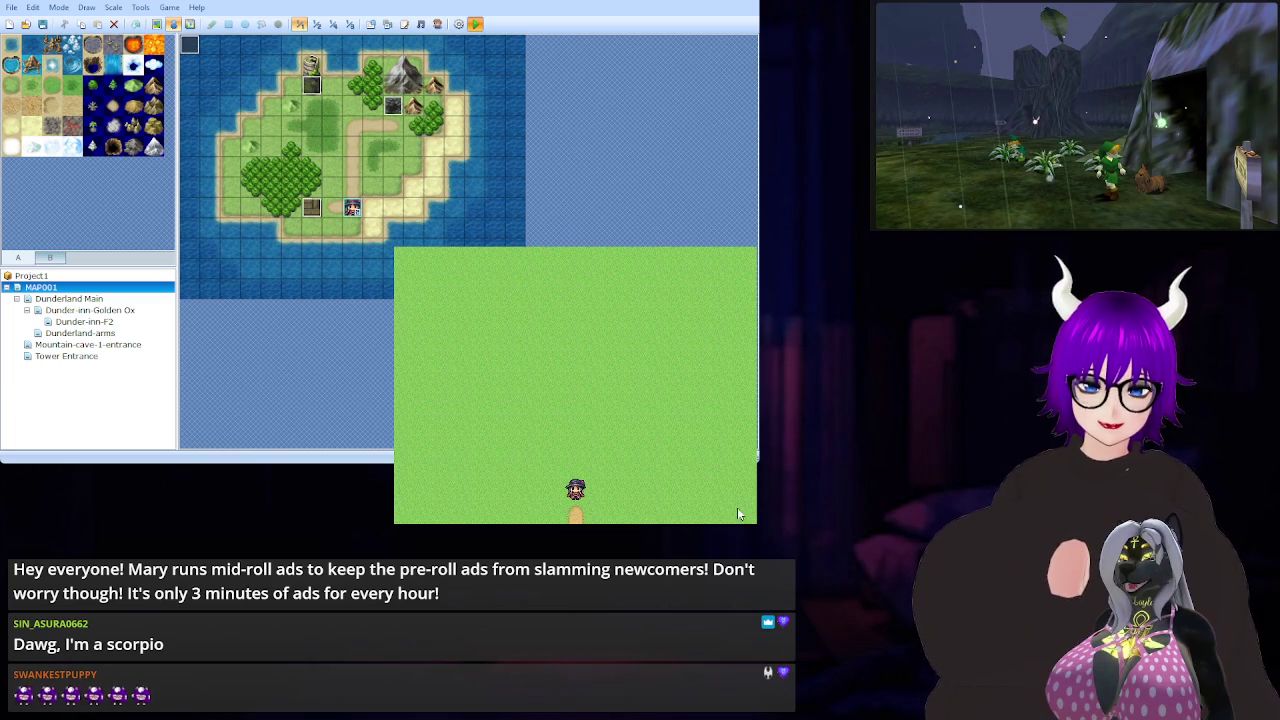
Walk the hero around the Tower Entrance grass field out to its right edge
key("Up")
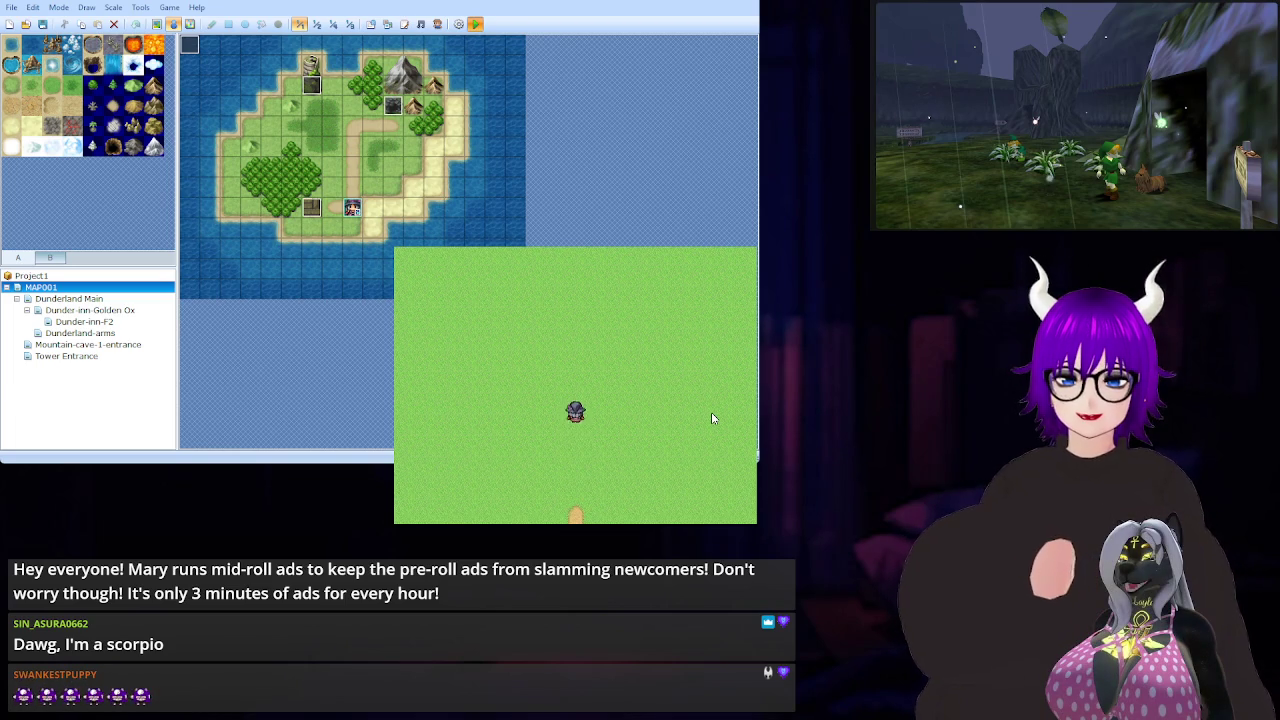
key("Left")
key("Down")
key("Right")
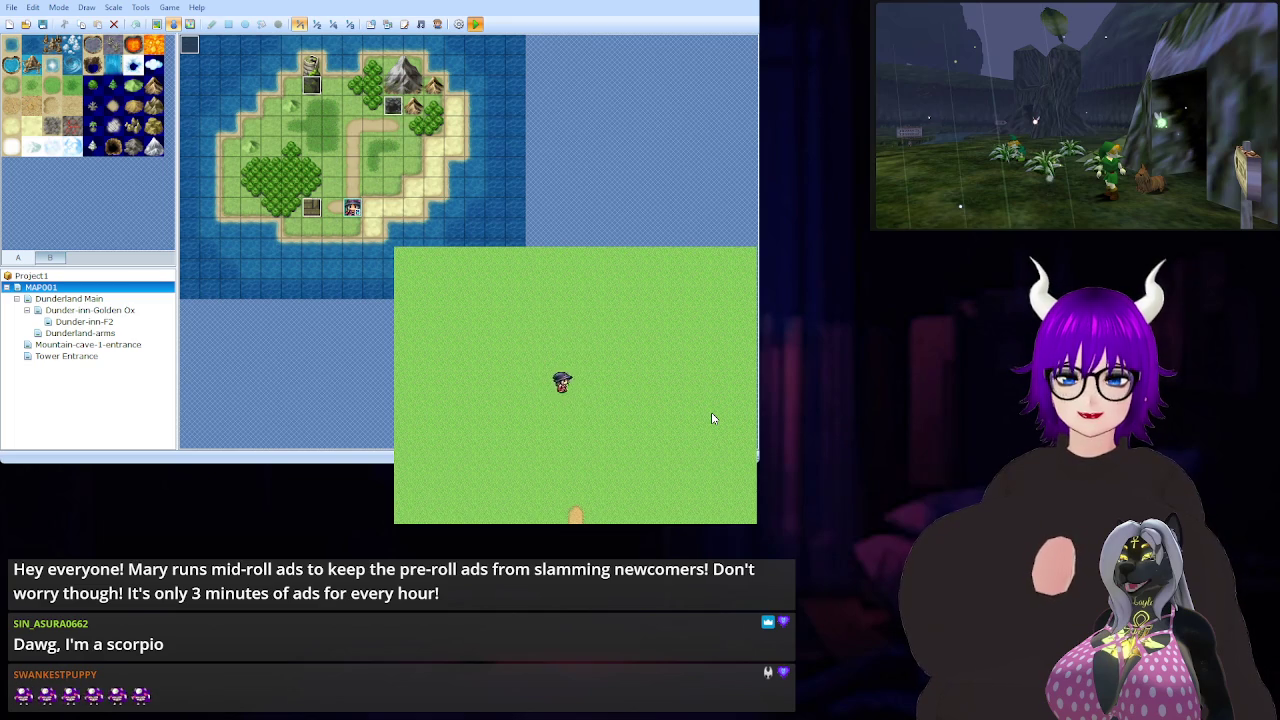
key("Right")
key("Up")
key("Left")
key("Down")
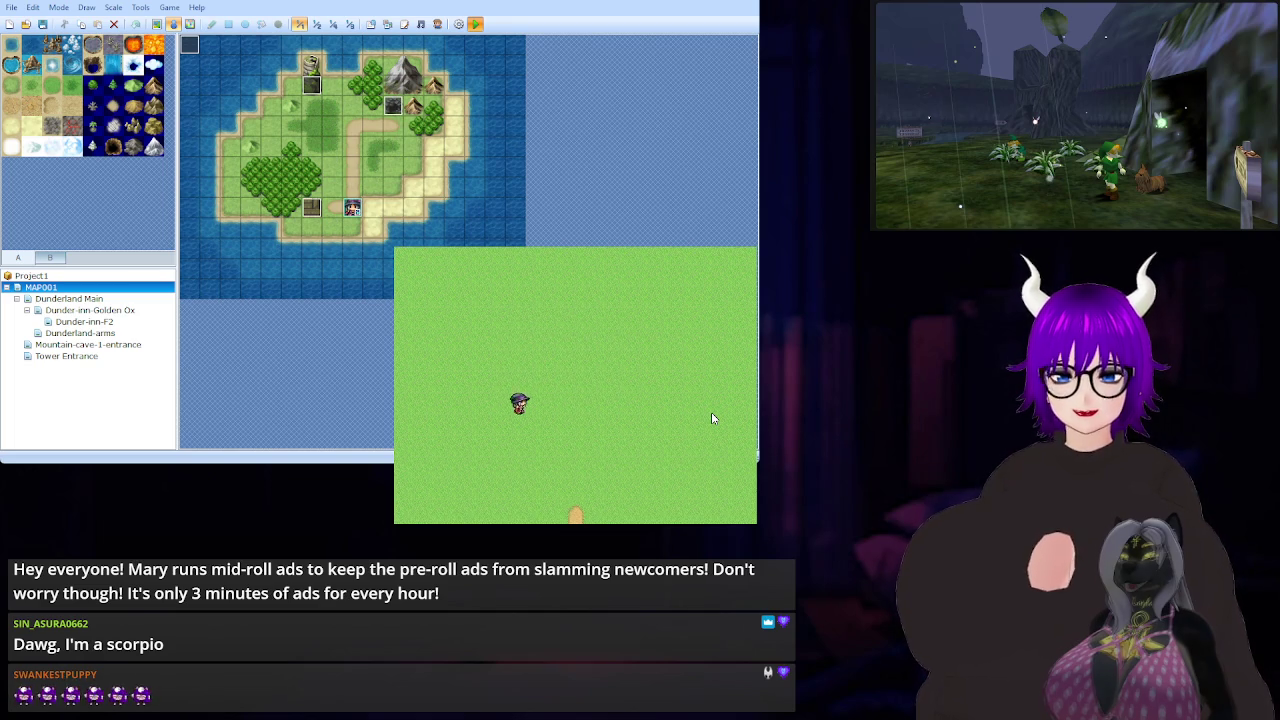
key("Right")
key("Left")
key("Left")
key("Up")
key("Right")
key("Down")
key("Down")
key("Up")
key("Left")
key("Down")
key("Right")
key("Left")
key("Left")
key("Up")
key("Right")
key("Right")
key("Down")
key("Left")
key("Up")
key("Up")
key("Left")
key("Down")
key("Left")
key("Up")
key("Left")
key("Left")
key("Down")
key("Right")
key("Up")
key("Up")
key("Right")
key("Down")
key("Right")
key("Up")
key("Right")
key("Down")
key("Down")
key("Right")
key("Up")
key("Up")
key("Left")
key("Left")
key("Down")
key("Right")
key("Right")
key("Up")
key("Left")
key("Left")
key("Up")
key("Right")
key("Right")
key("Left")
key("Right")
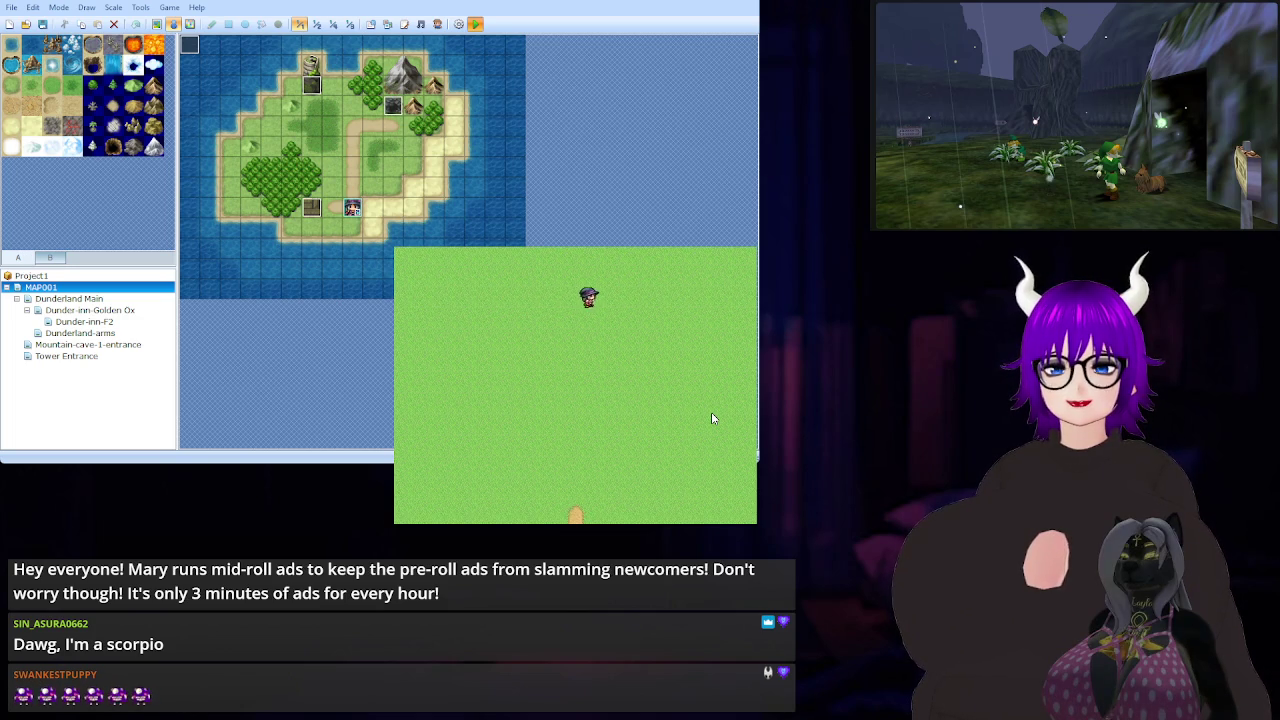
Sweep the hero row by row across the field, ending near the path exit
key("Left")
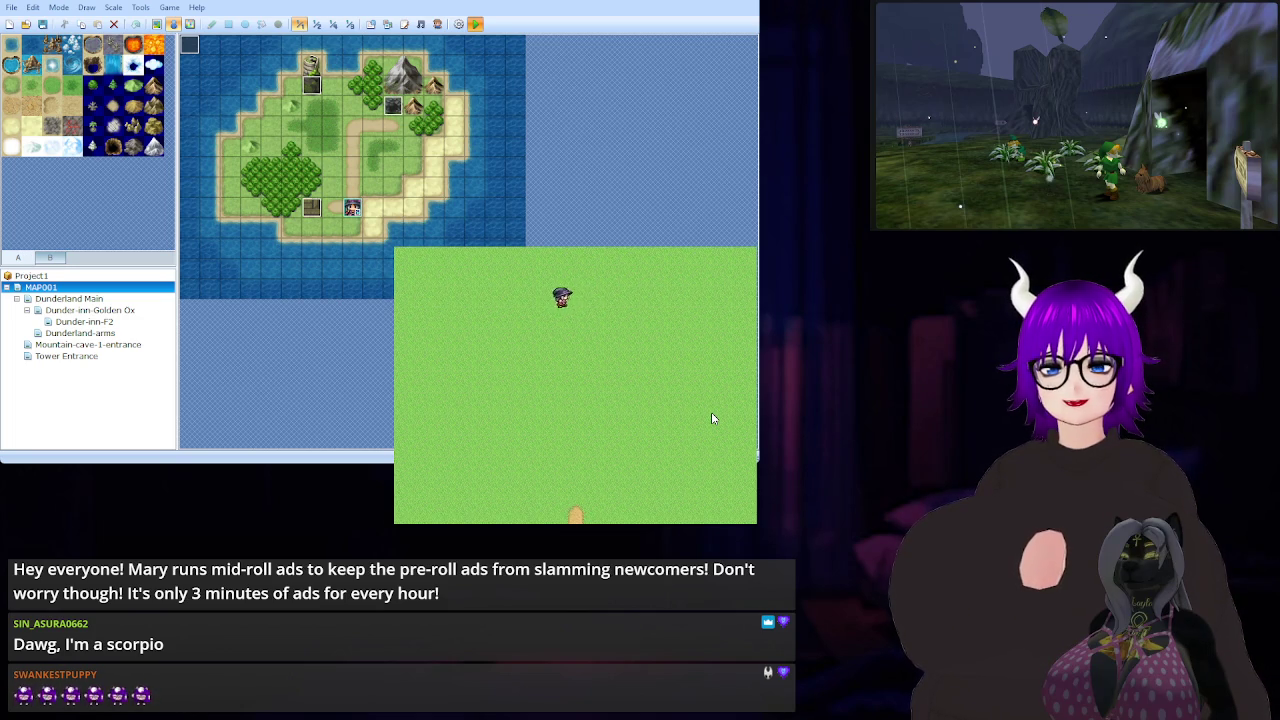
key("Right")
key("Down")
key("Down")
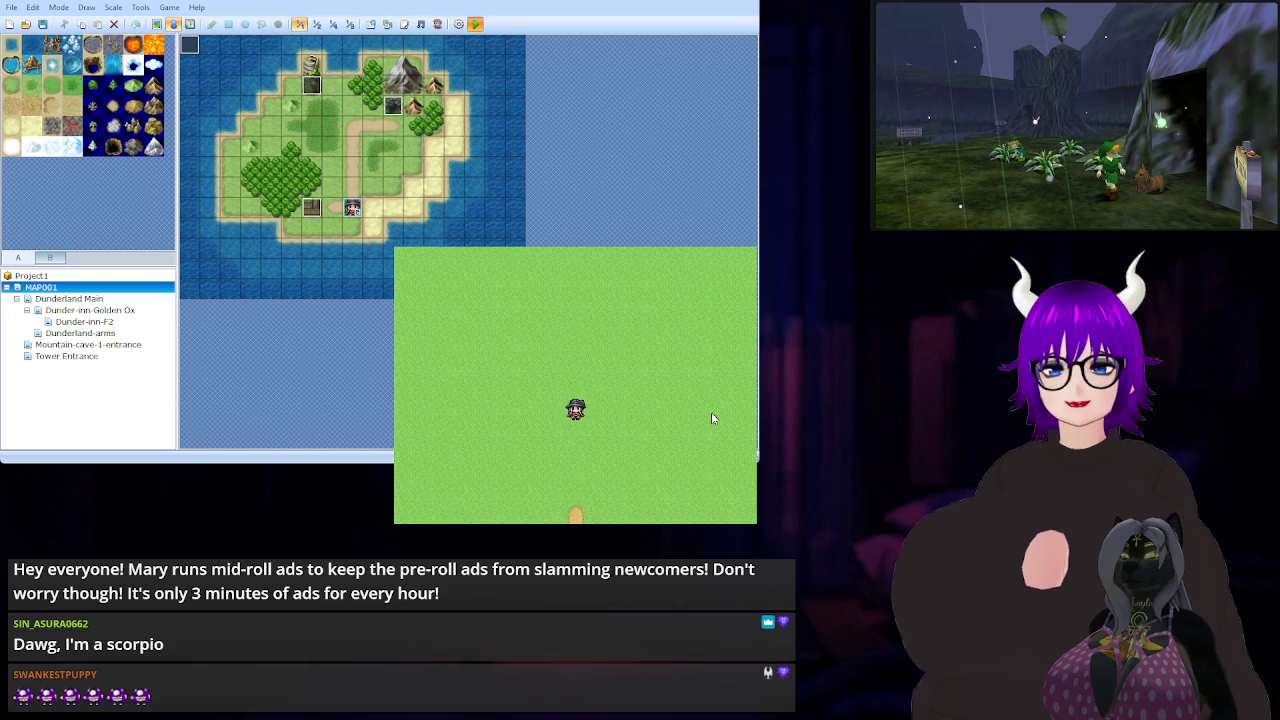
key("Up")
key("Down")
key("Left")
key("Up")
key("Right")
key("Up")
key("Left")
key("Up")
key("Right")
key("Up")
key("Left")
key("Up")
key("Right")
key("Down")
key("Left")
key("Down")
key("Right")
key("Down")
key("Left")
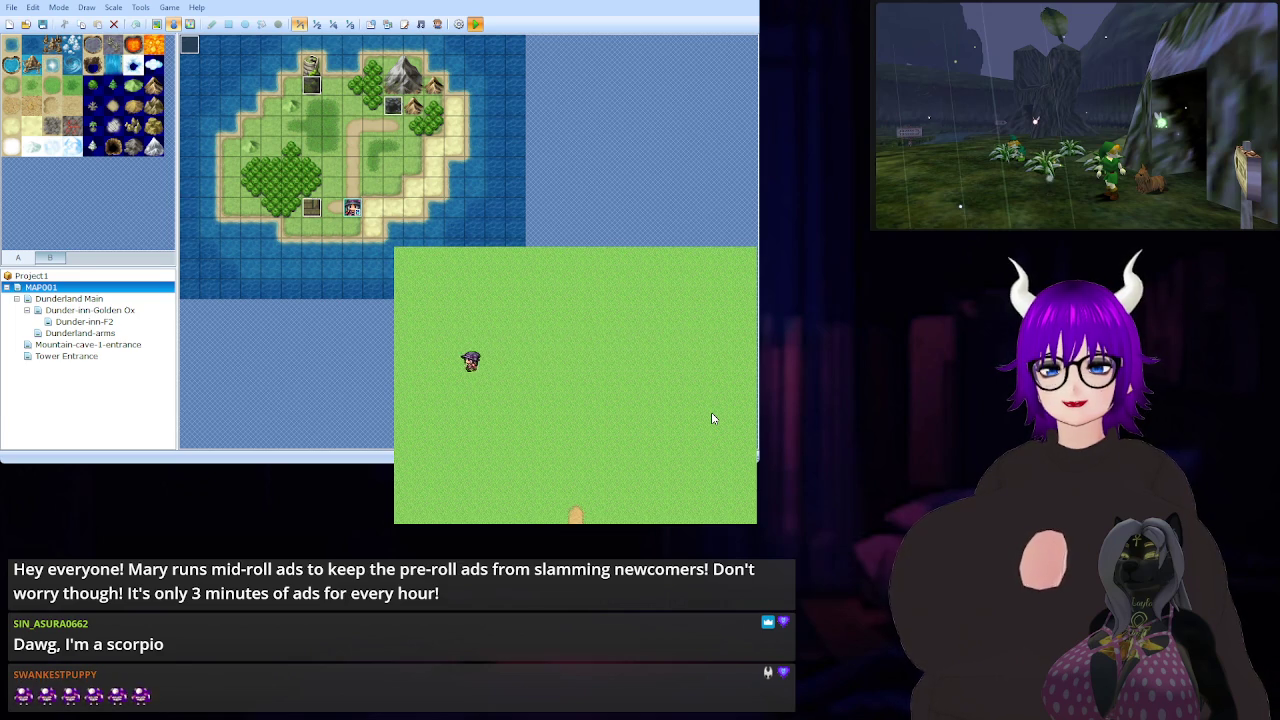
key("Down")
key("Down")
key("Right")
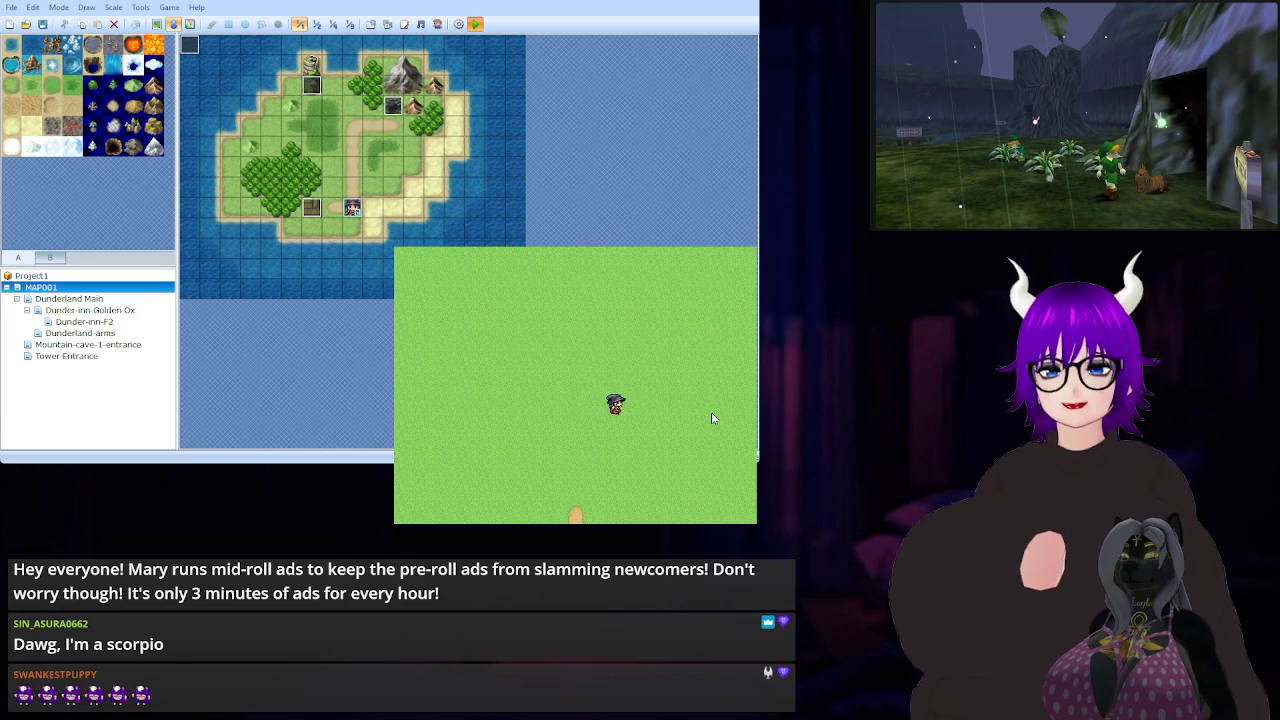
key("Up")
key("Left")
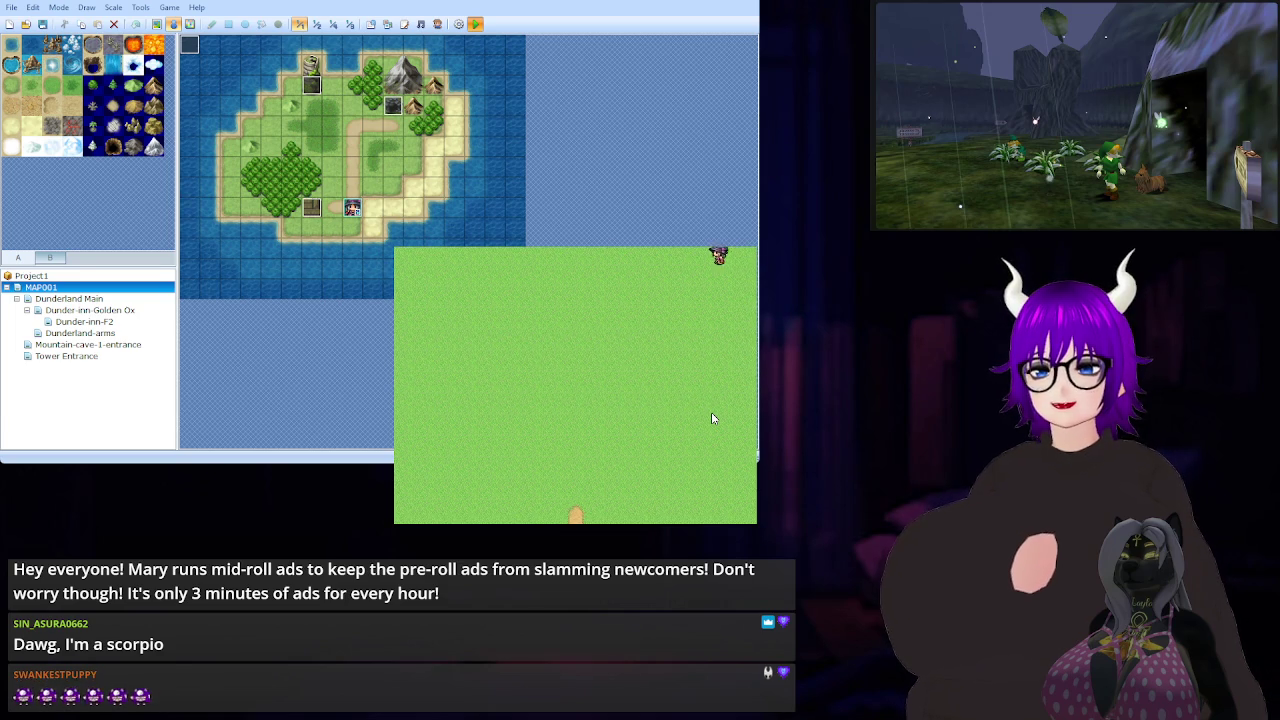
key("Down")
key("Right")
key("Down")
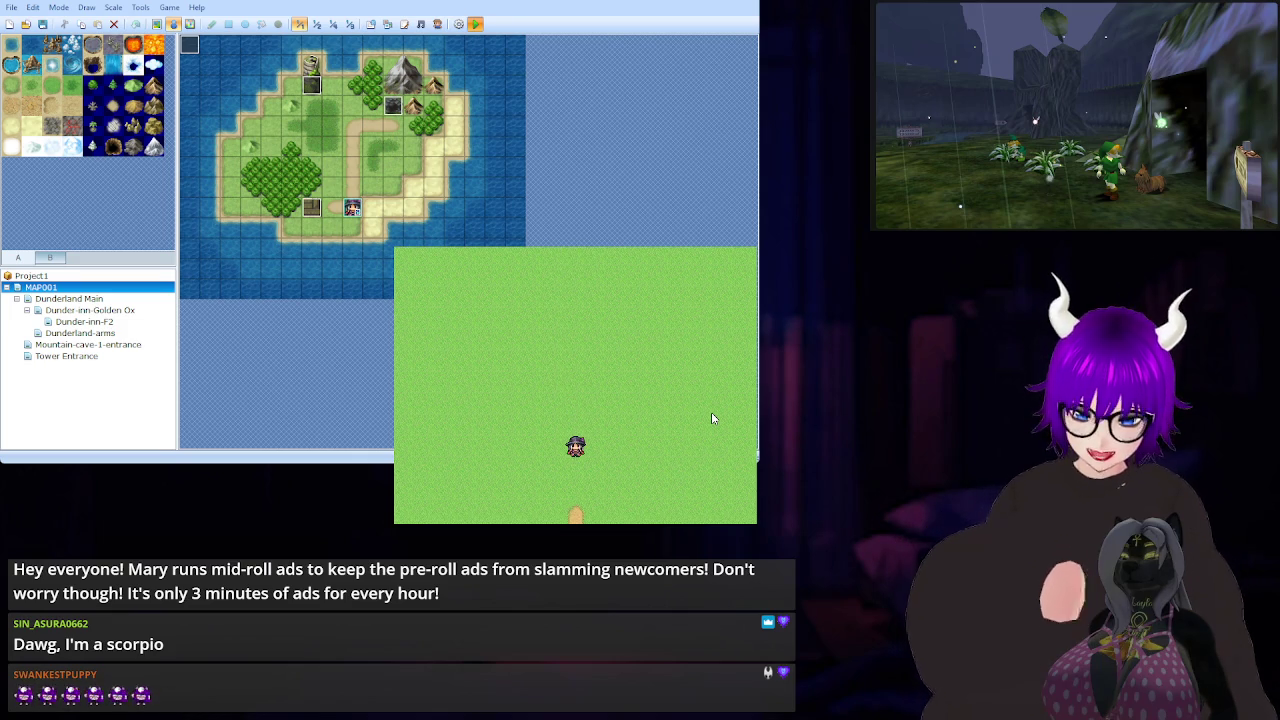
Exit south to the island map, re-enter the tower, exit again, and close the playtest
key("Down")
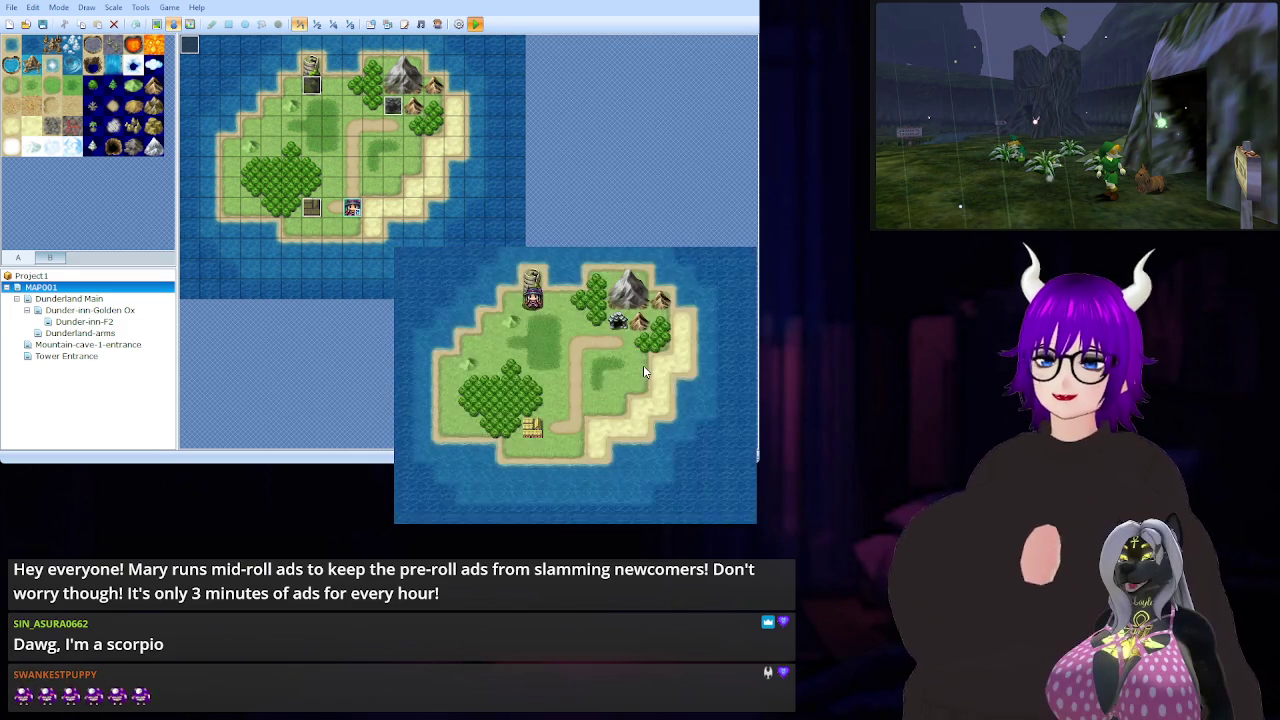
key("Down")
key("Up")
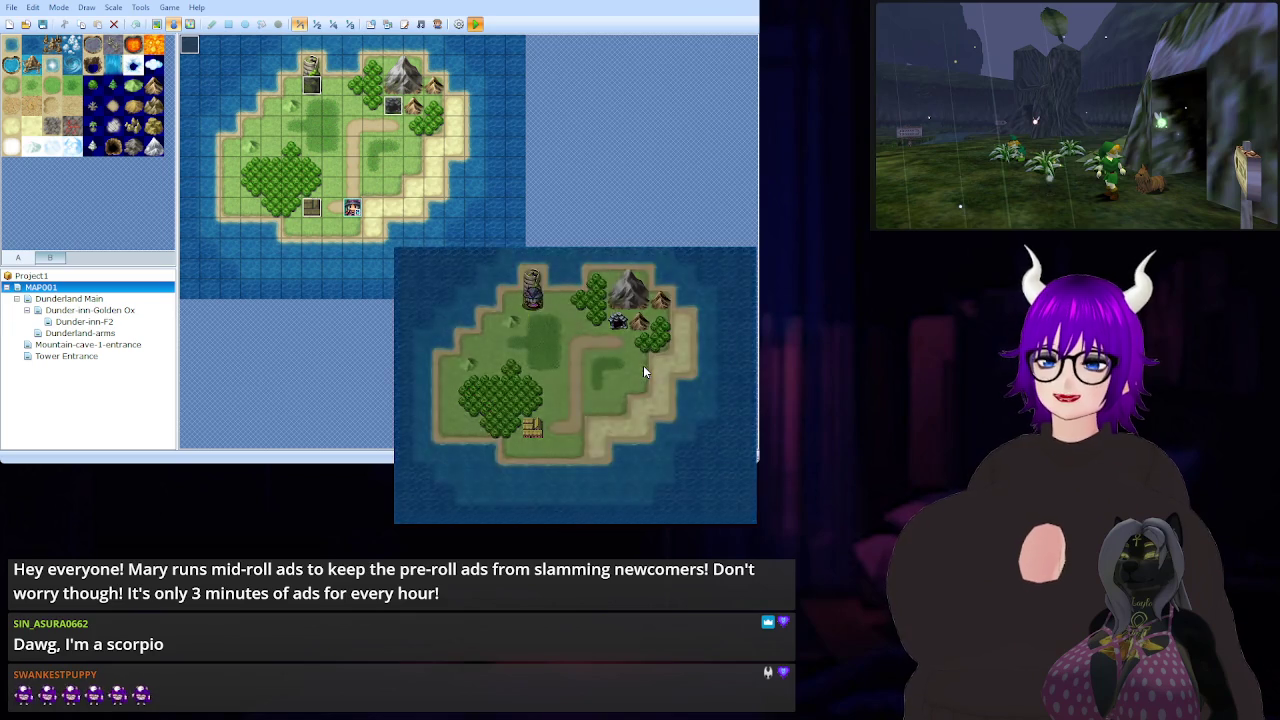
key("Up")
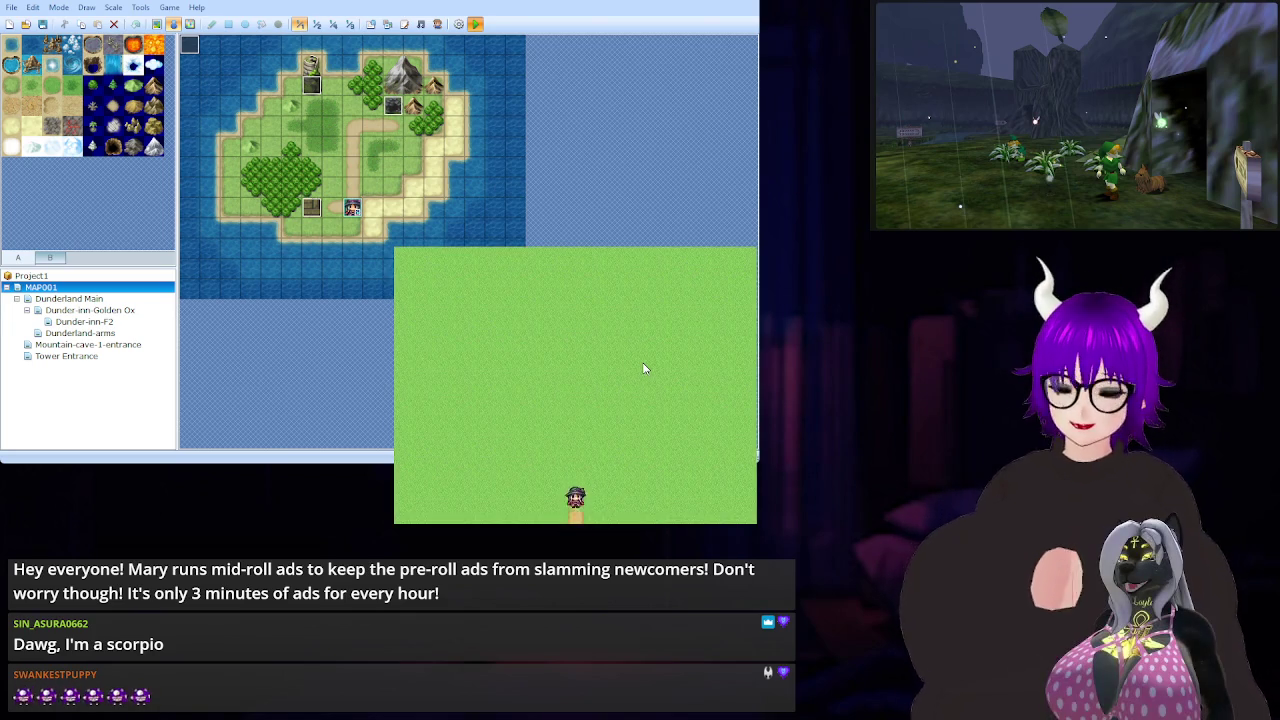
key("Down")
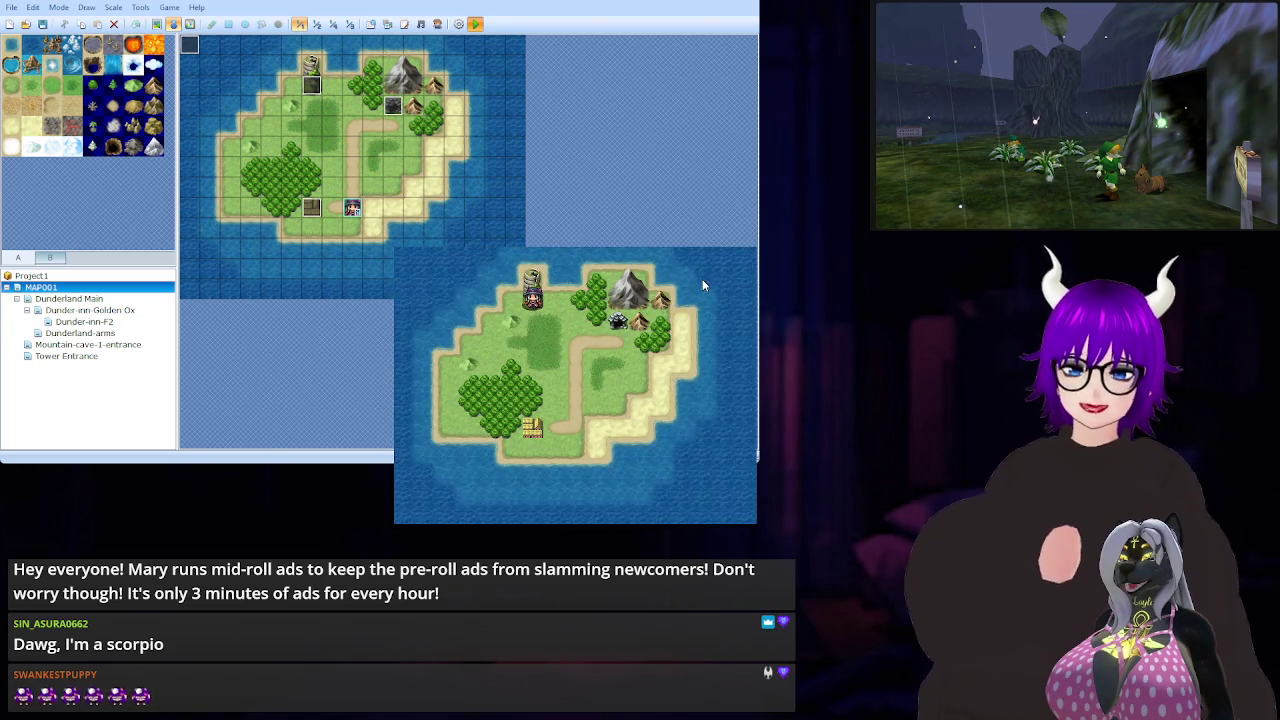
key("alt+F4")
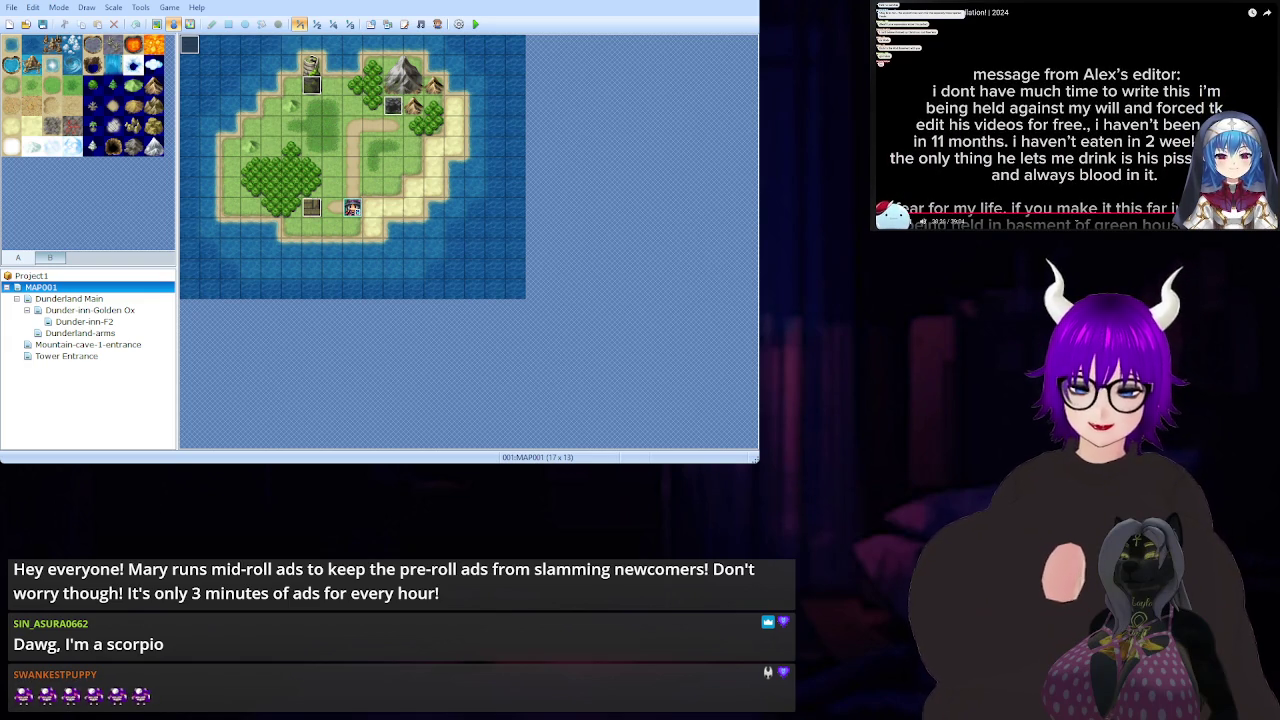
Open the Dunder-inn Golden Ox map from the map tree
left_click(103, 310)
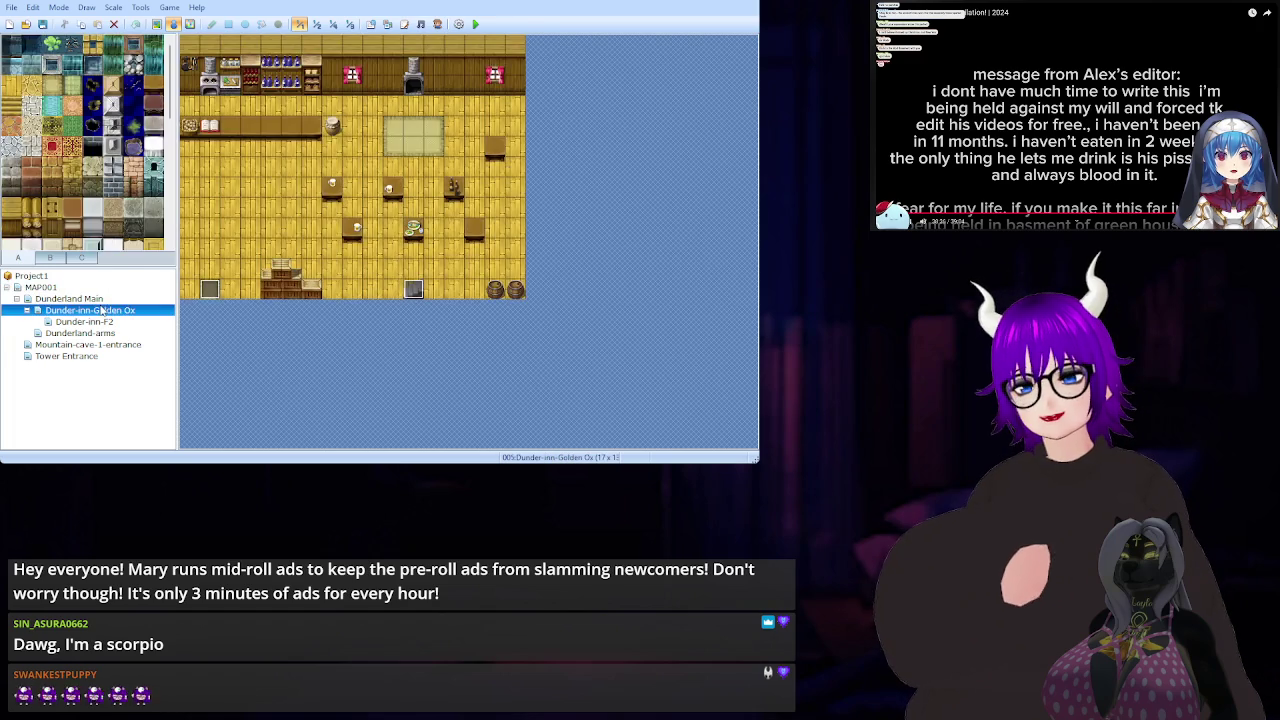
Move up in the map tree to open the Dunderland Main town map (24 x 20)
key("Up")
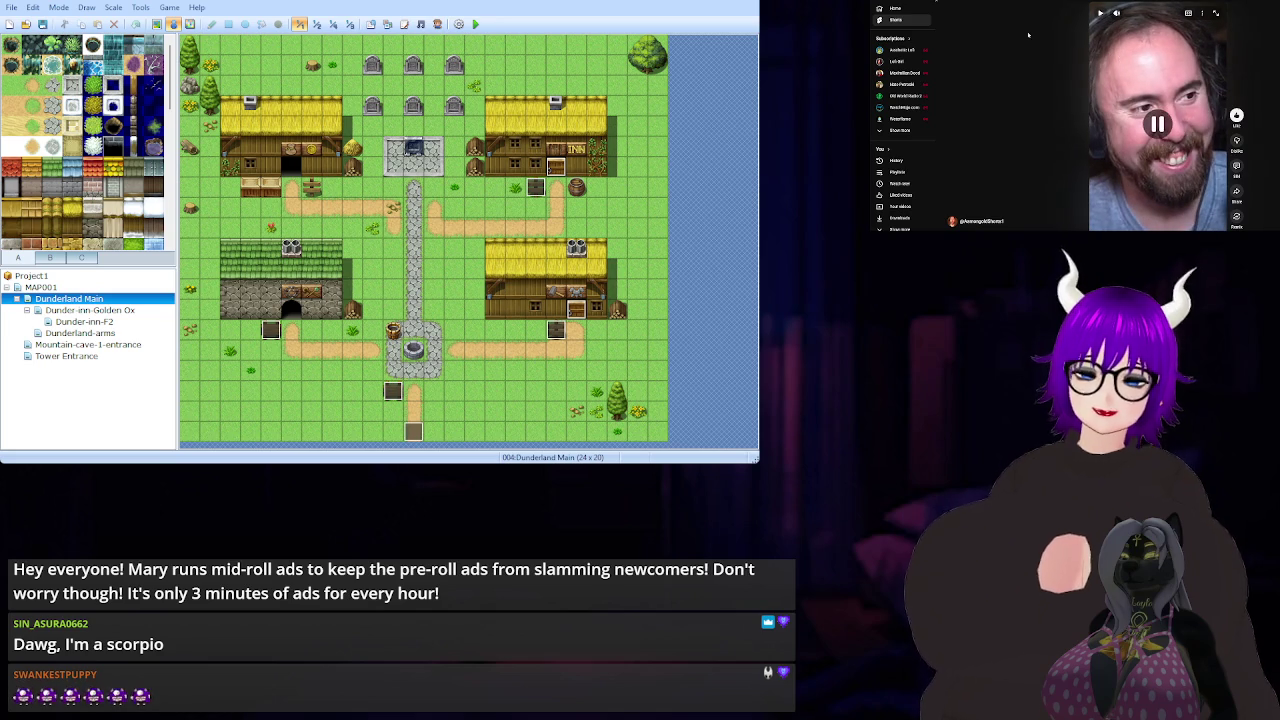
Go back in the browser from the YouTube Shorts player to a regular video page
key("alt+Left")
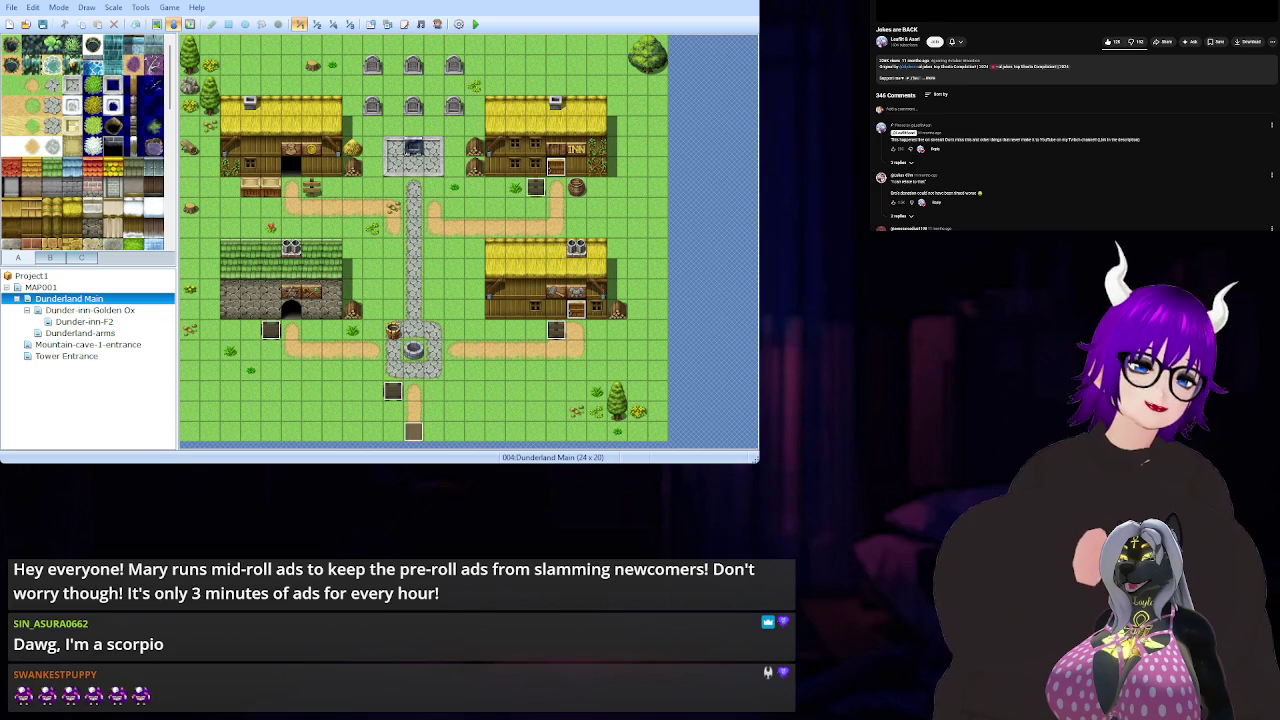
Scroll down through the YouTube video's comments and back up to the top
scroll(1076, 116, "down", 5)
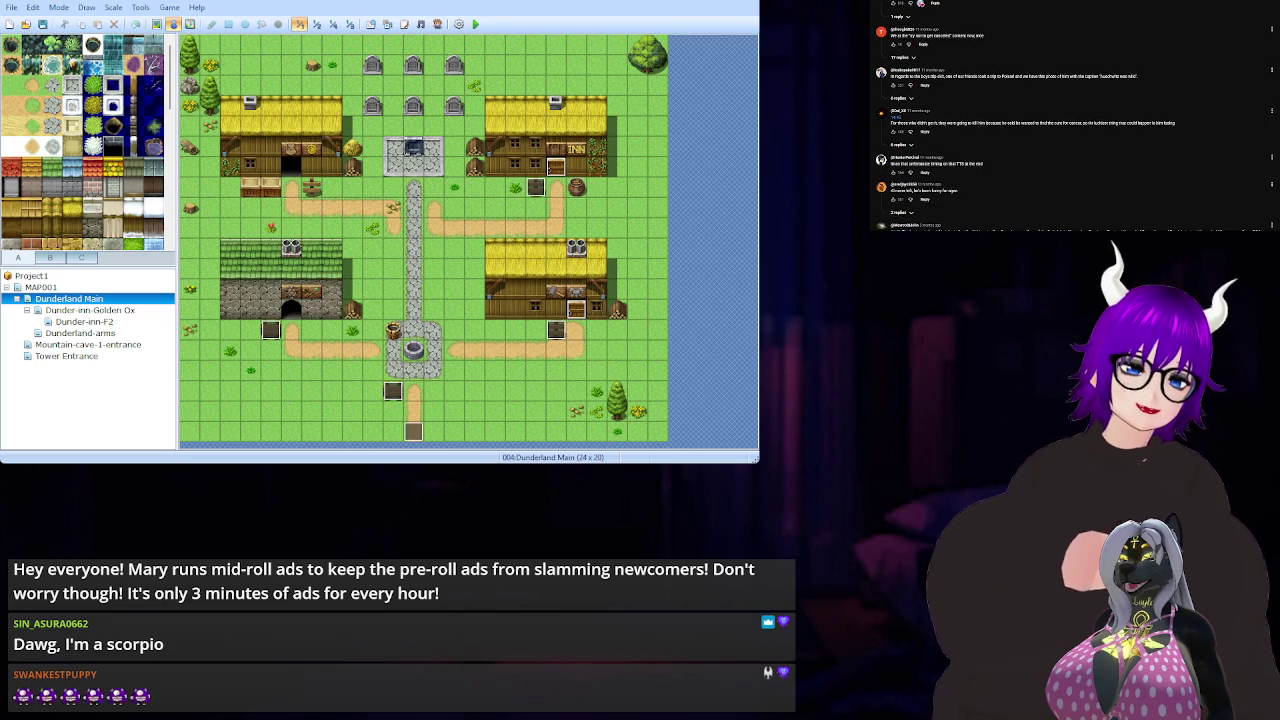
scroll(1076, 116, "up", 3)
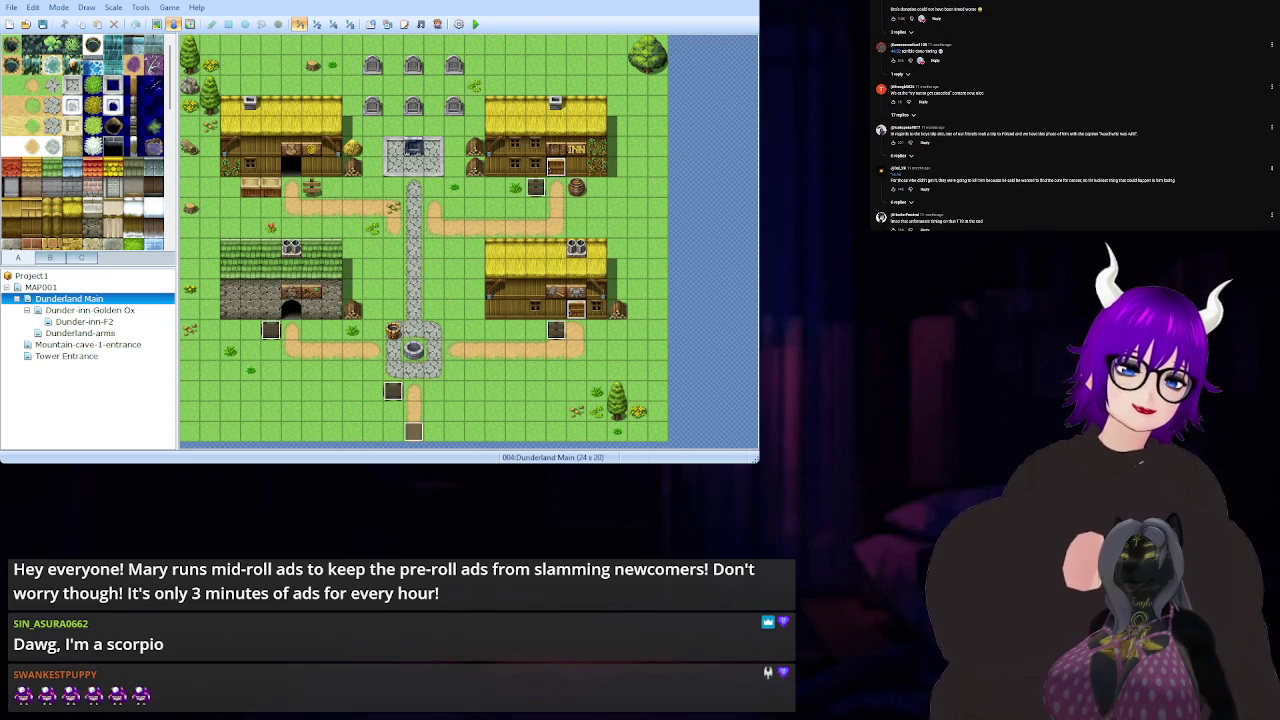
scroll(1076, 116, "up", 1)
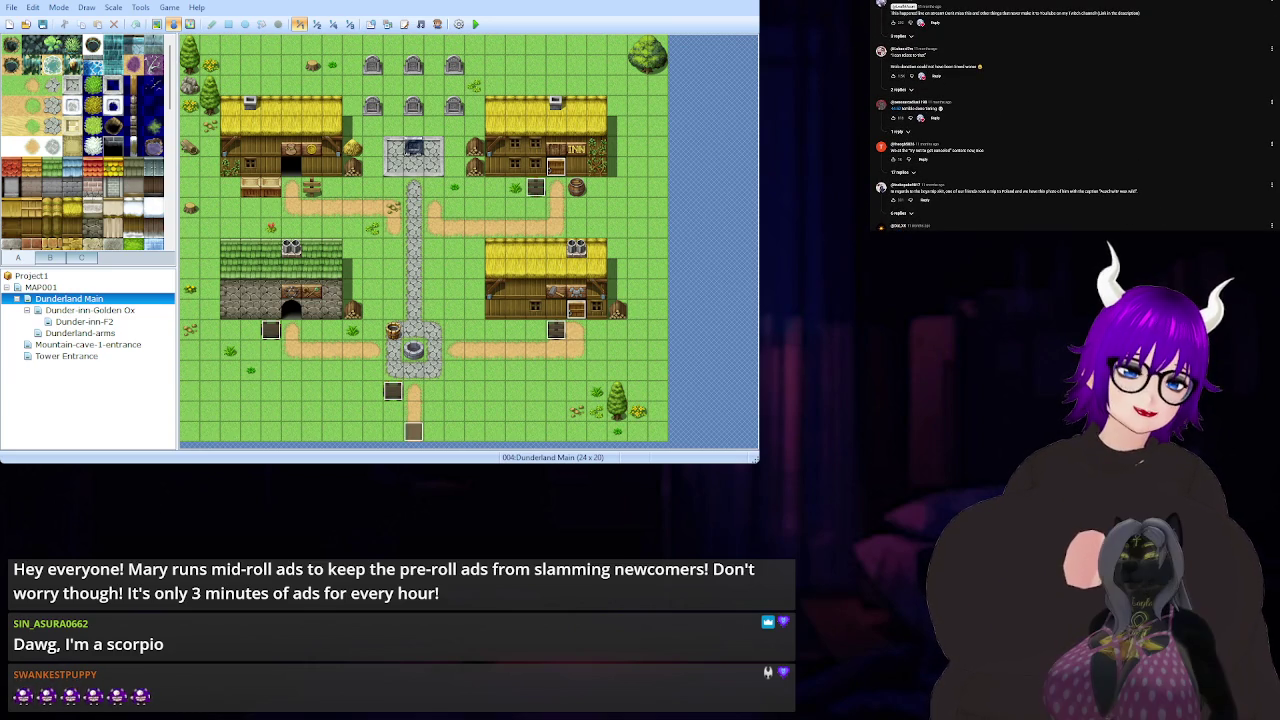
scroll(1076, 116, "up", 1)
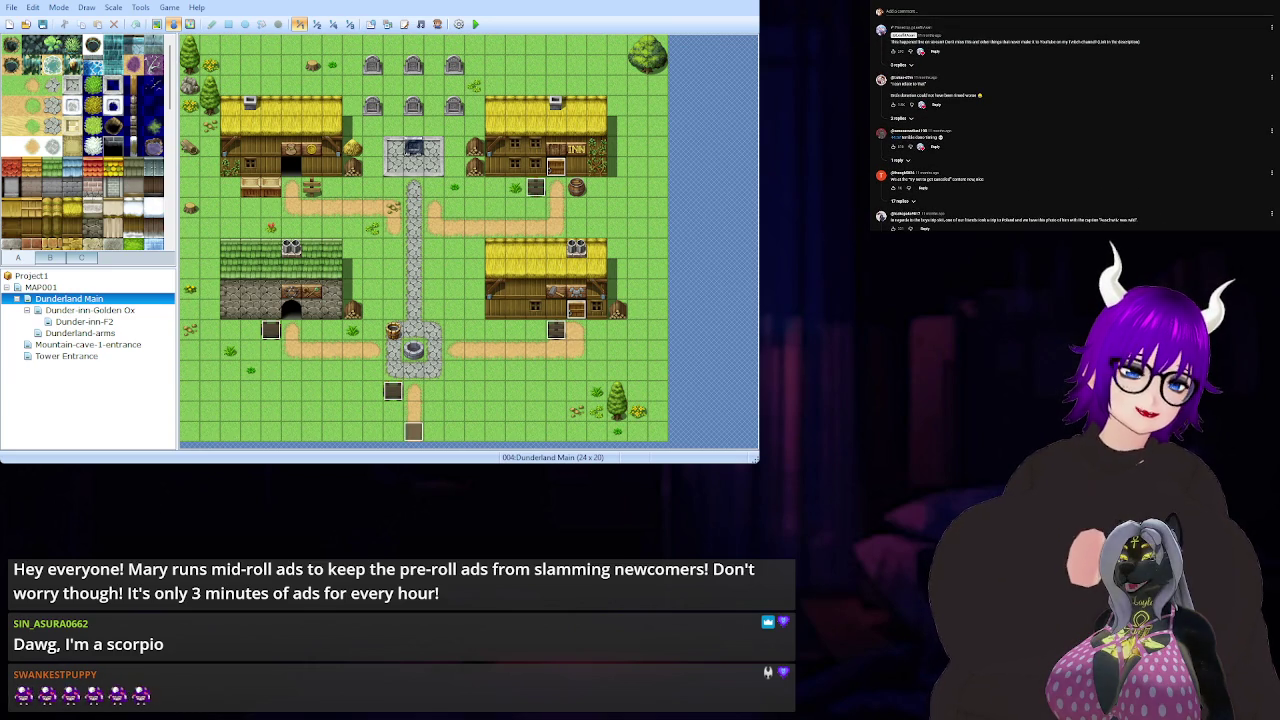
scroll(1147, 108, "up", 5)
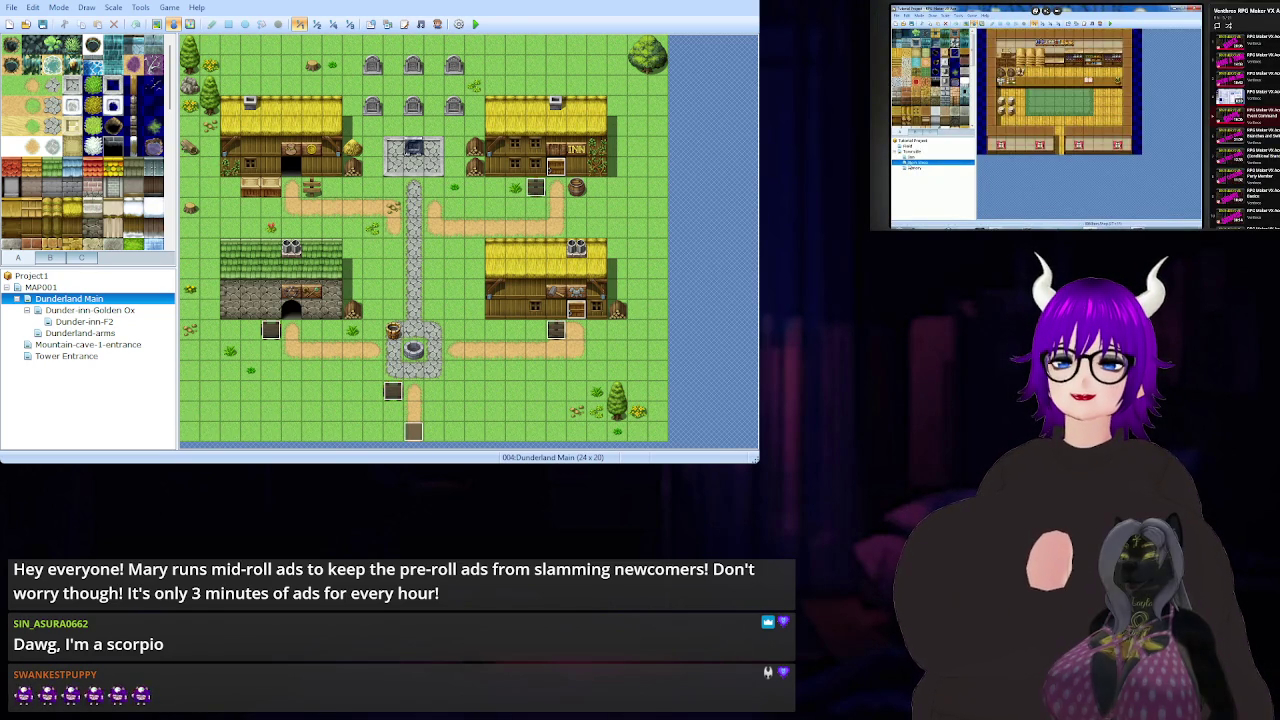
Pause the tutorial, open the Dunder-inn-Golden Ox interior map, then resume playback
left_click(1095, 185)
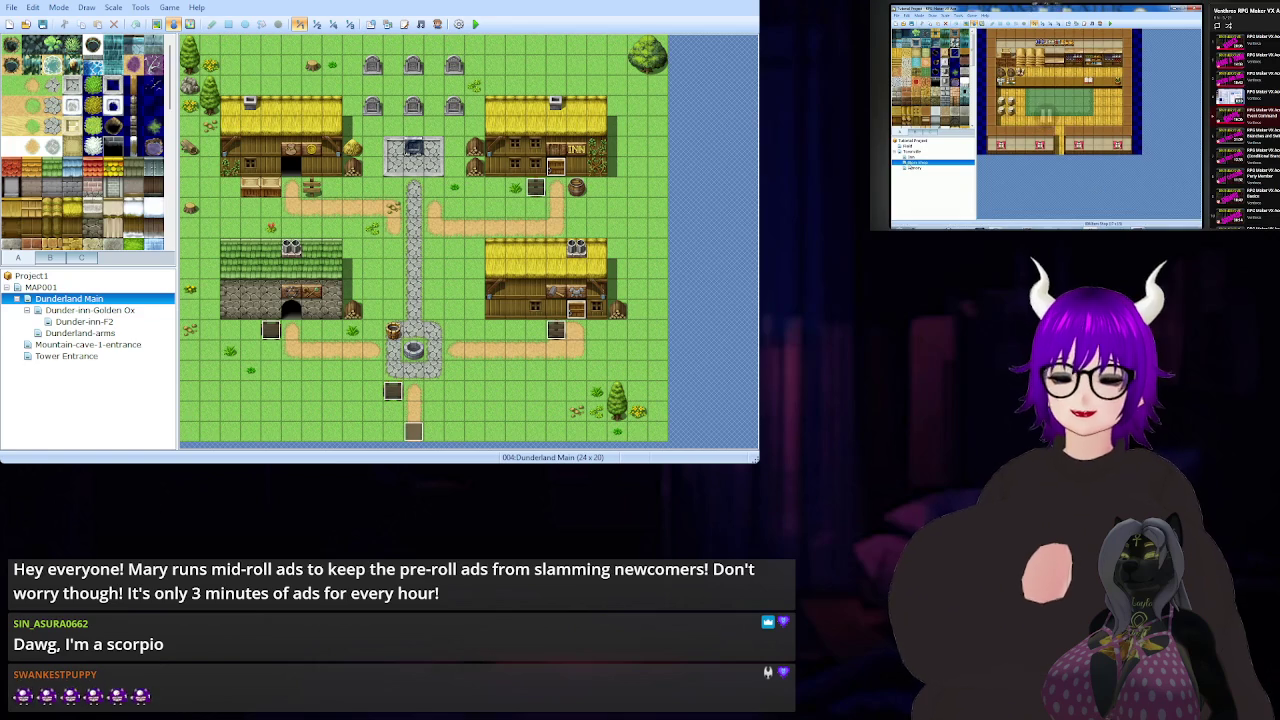
left_click(115, 311)
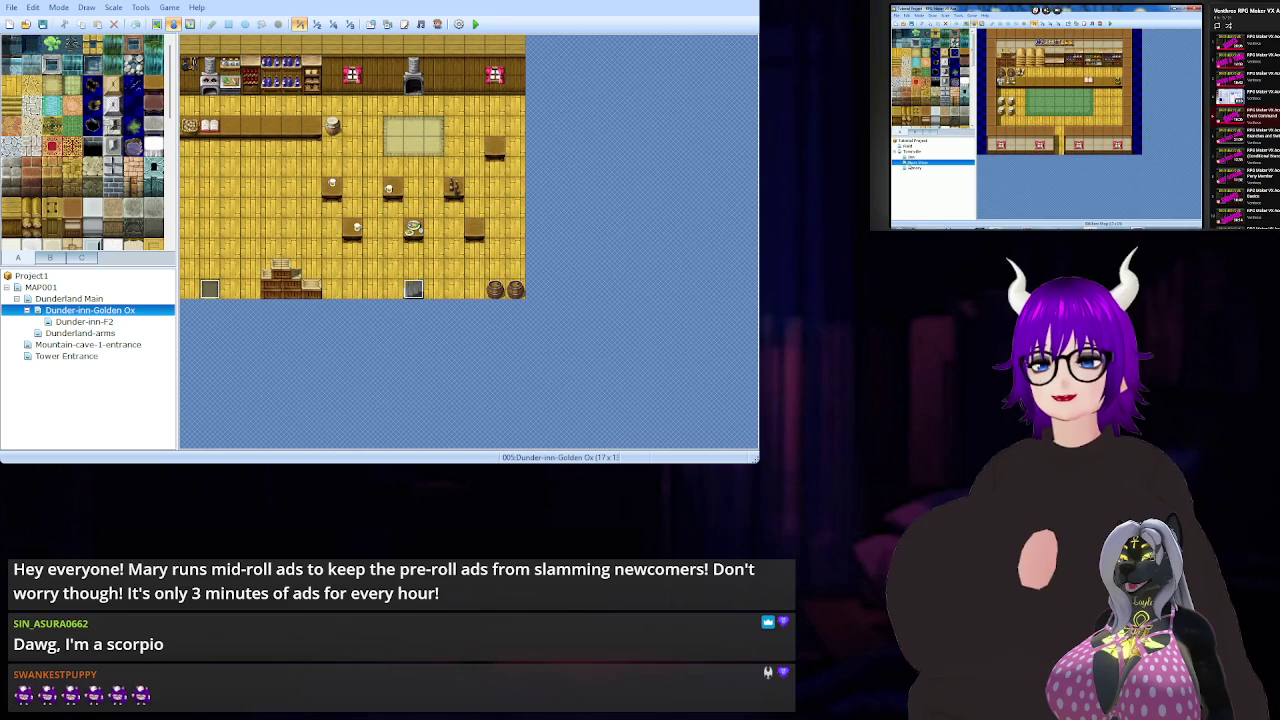
left_click(1052, 165)
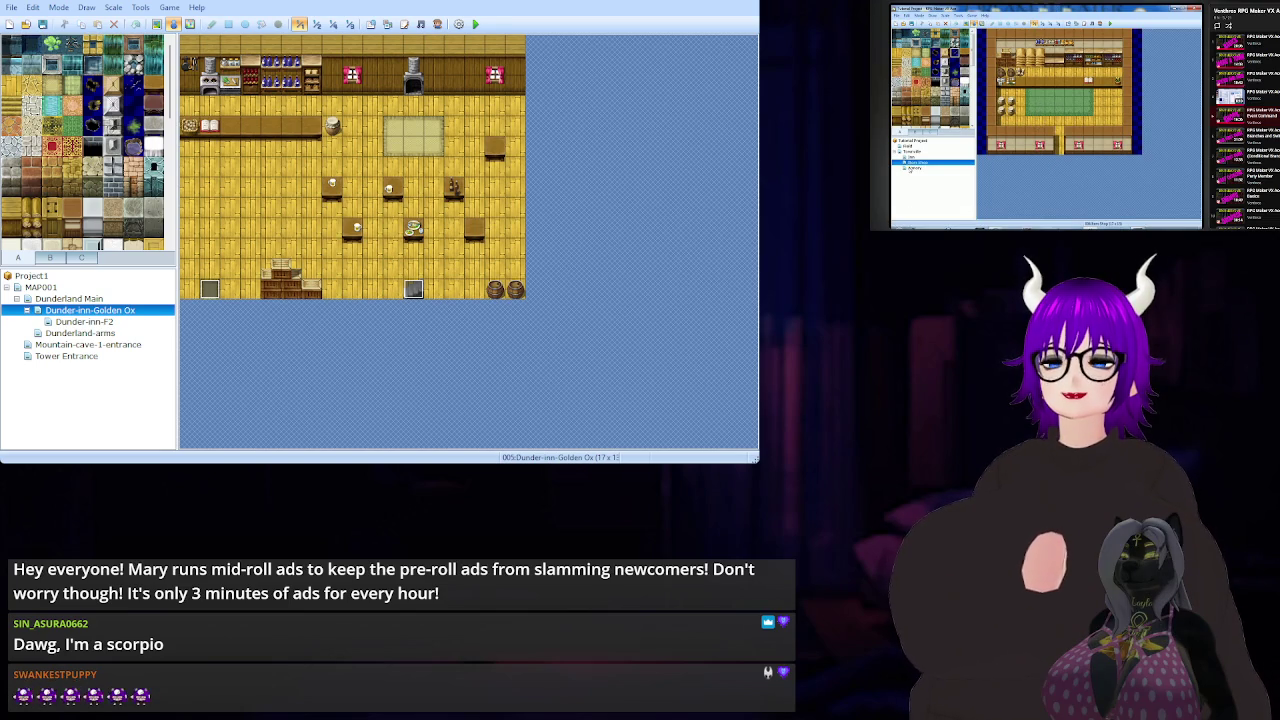
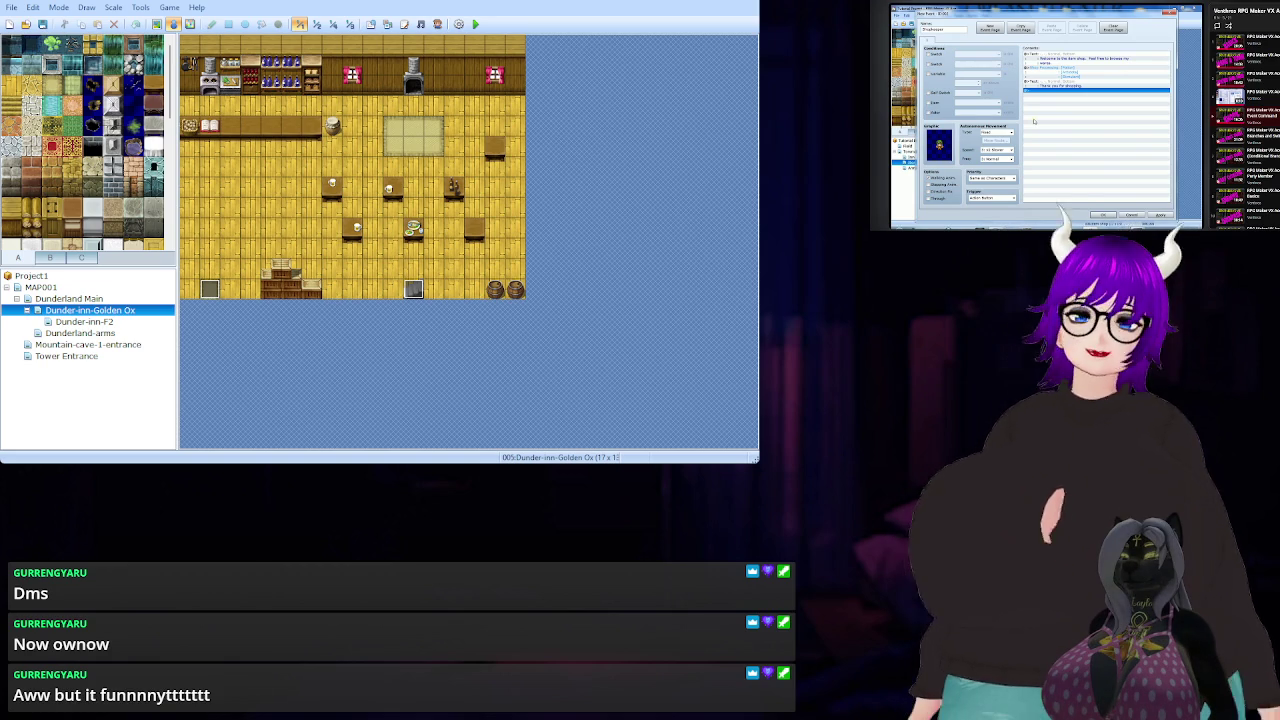
Follow along with the reference tutorial video, then load the 17×13 Dunderland-arms shop map
key("ctrl+t")
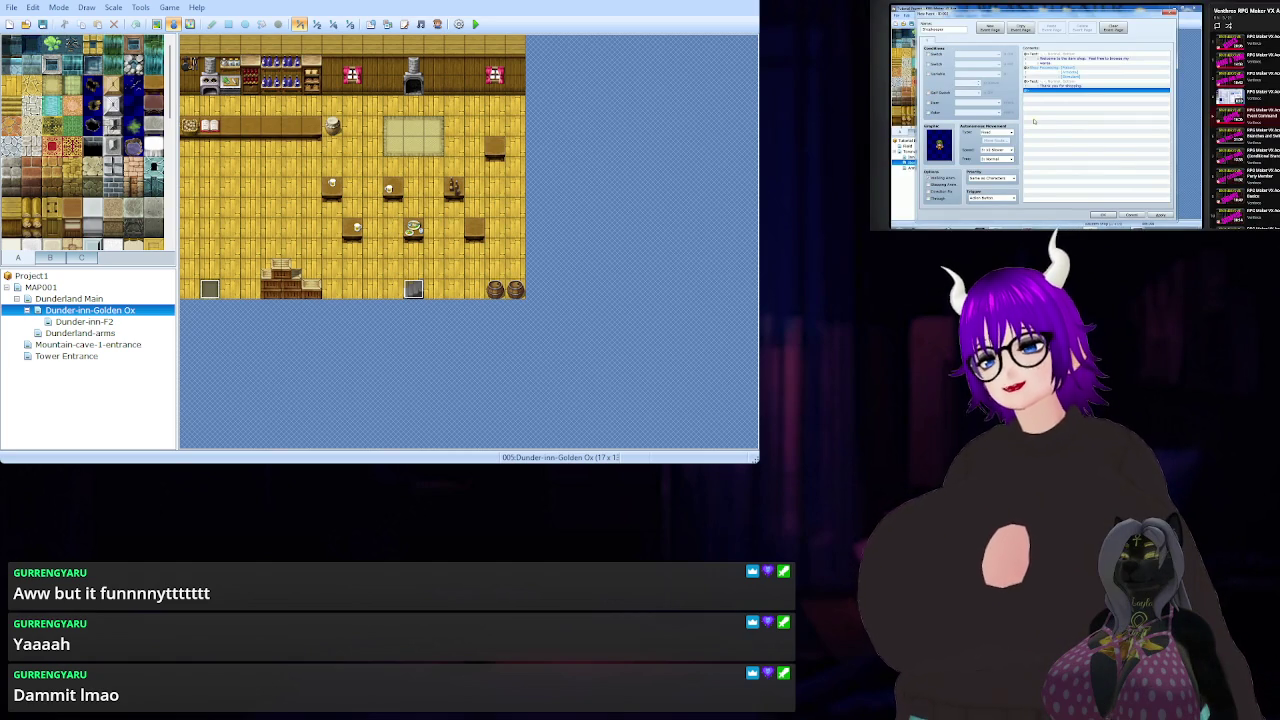
key("space")
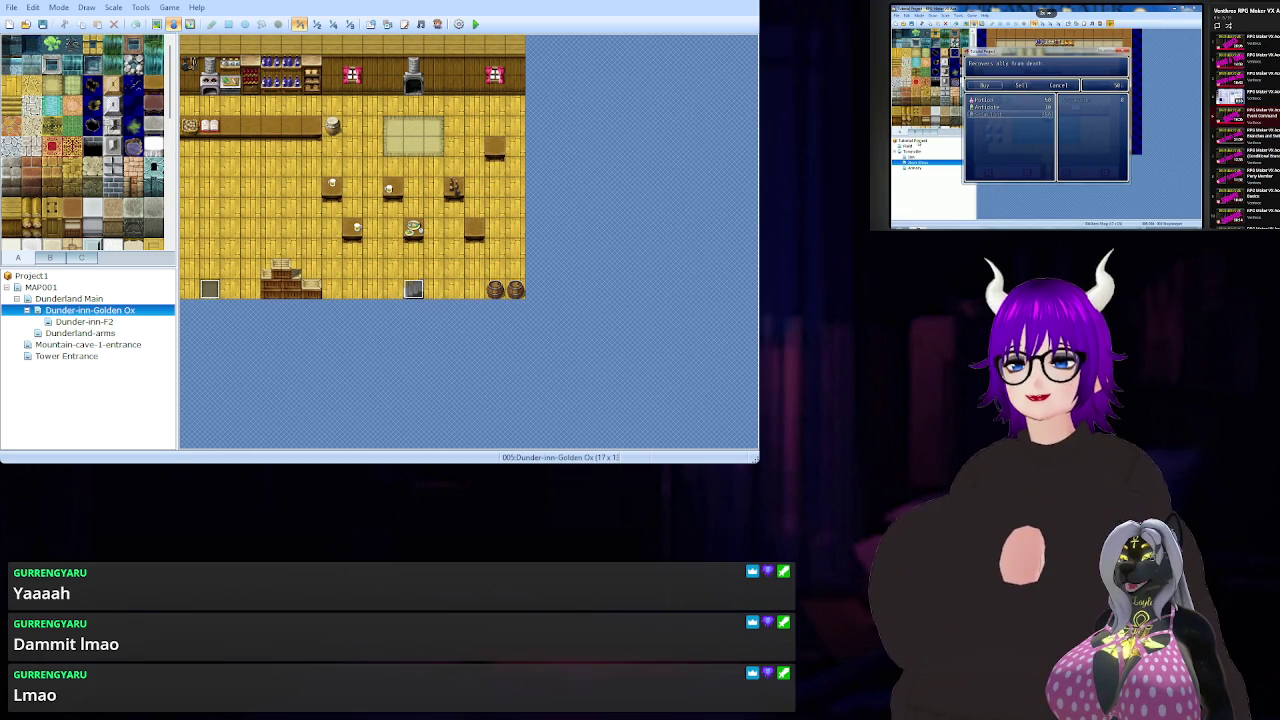
key("space")
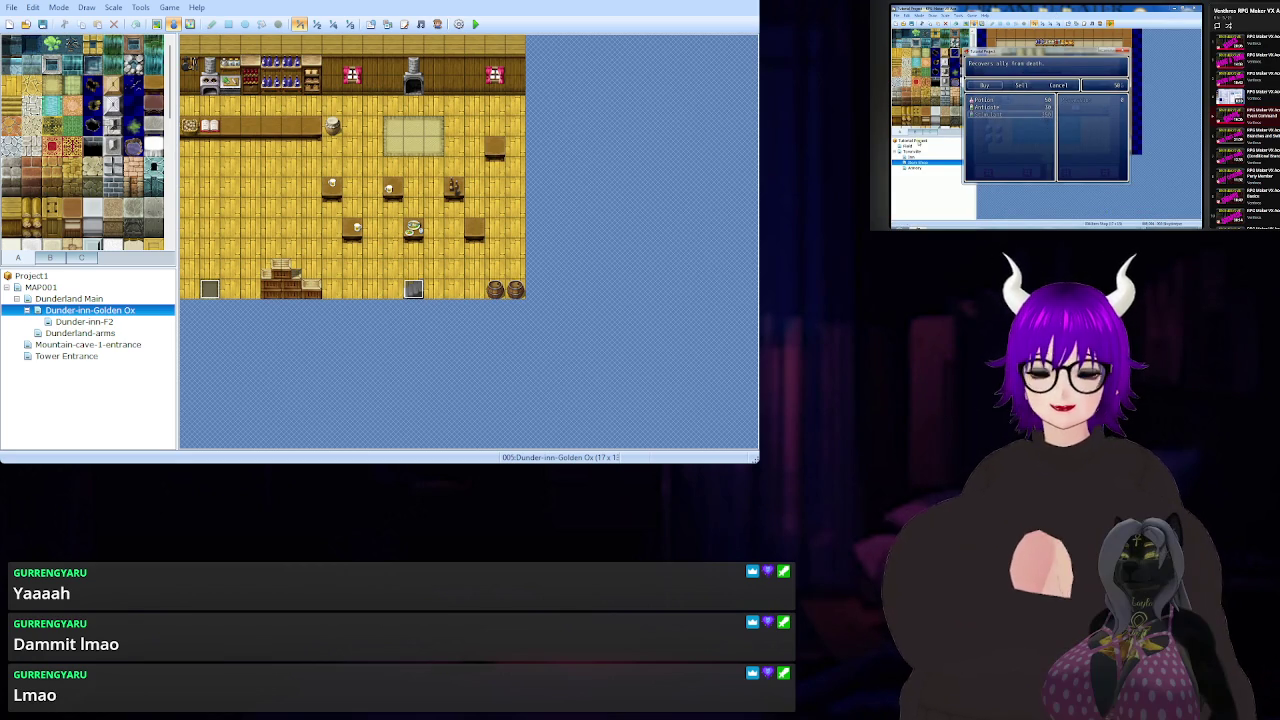
key("space")
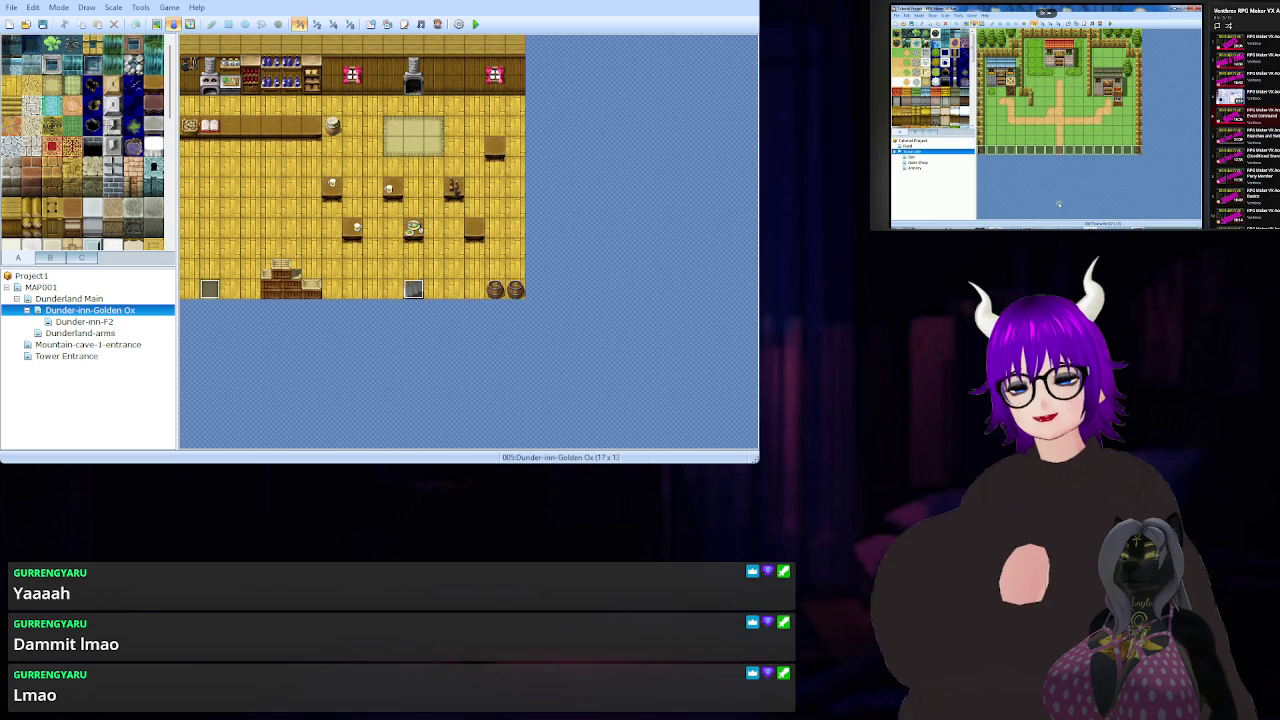
left_click(1046, 116)
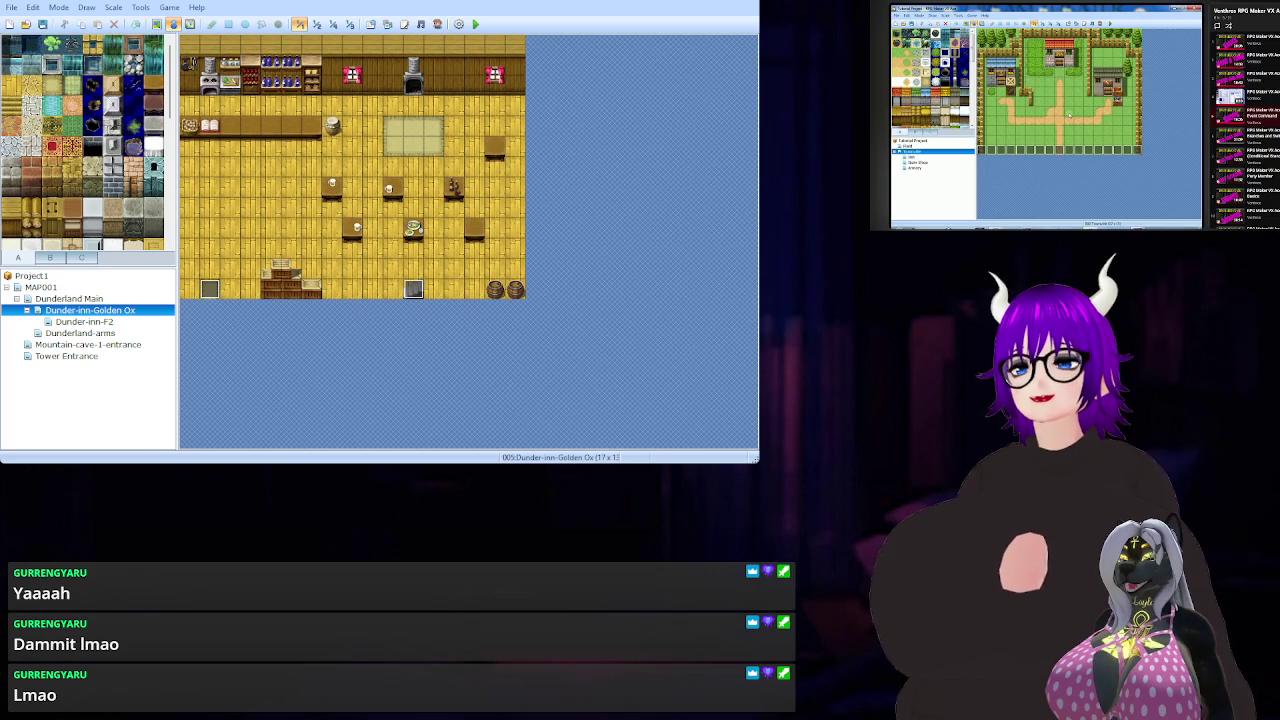
left_click(98, 334)
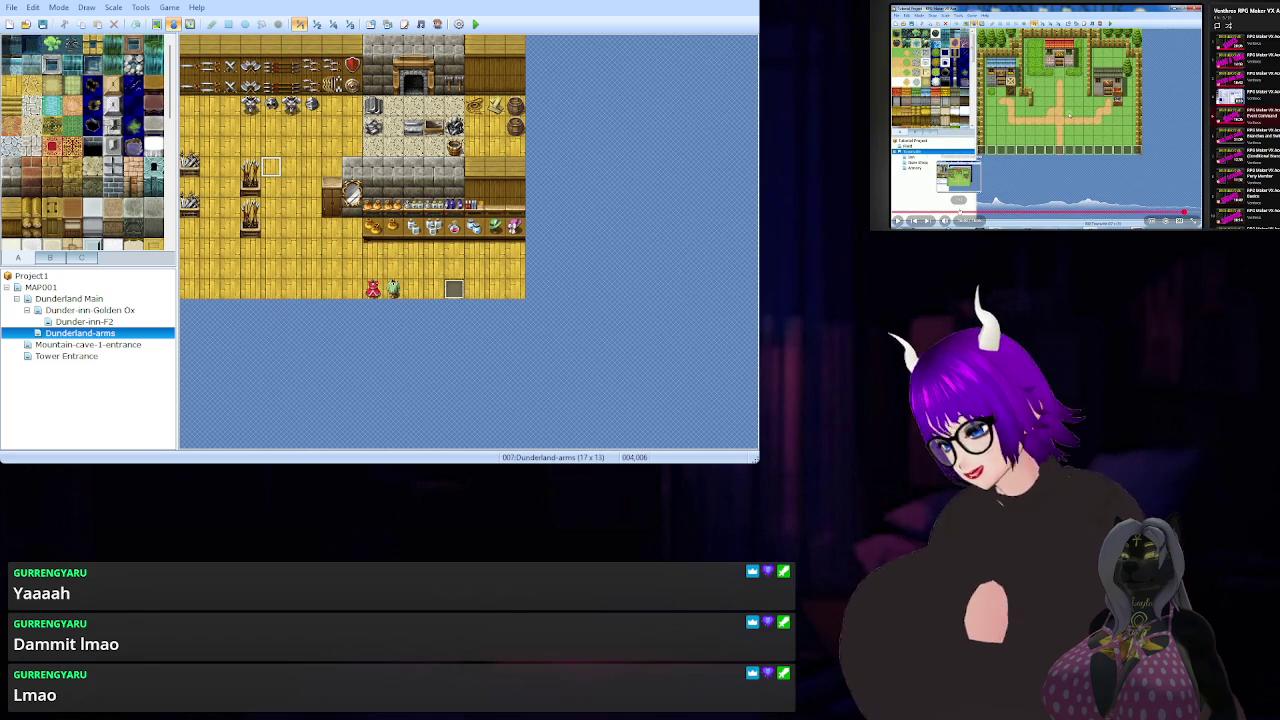
left_click(958, 212)
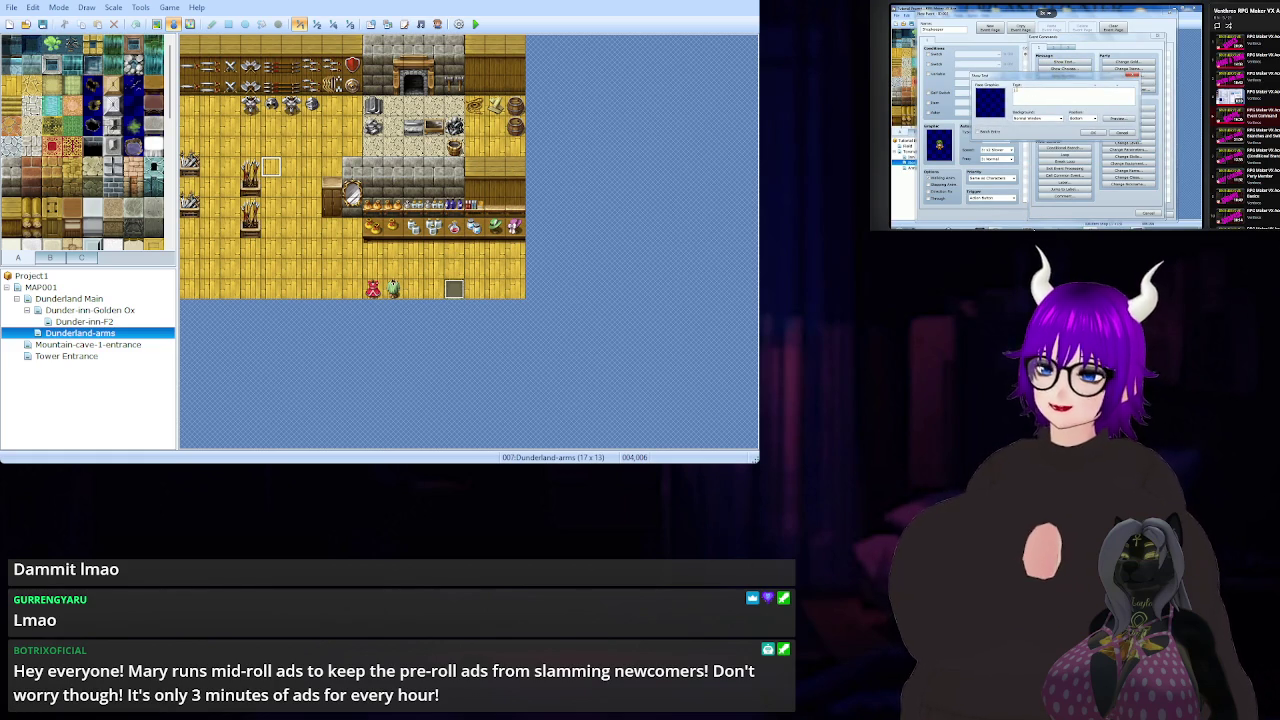
left_click(1020, 135)
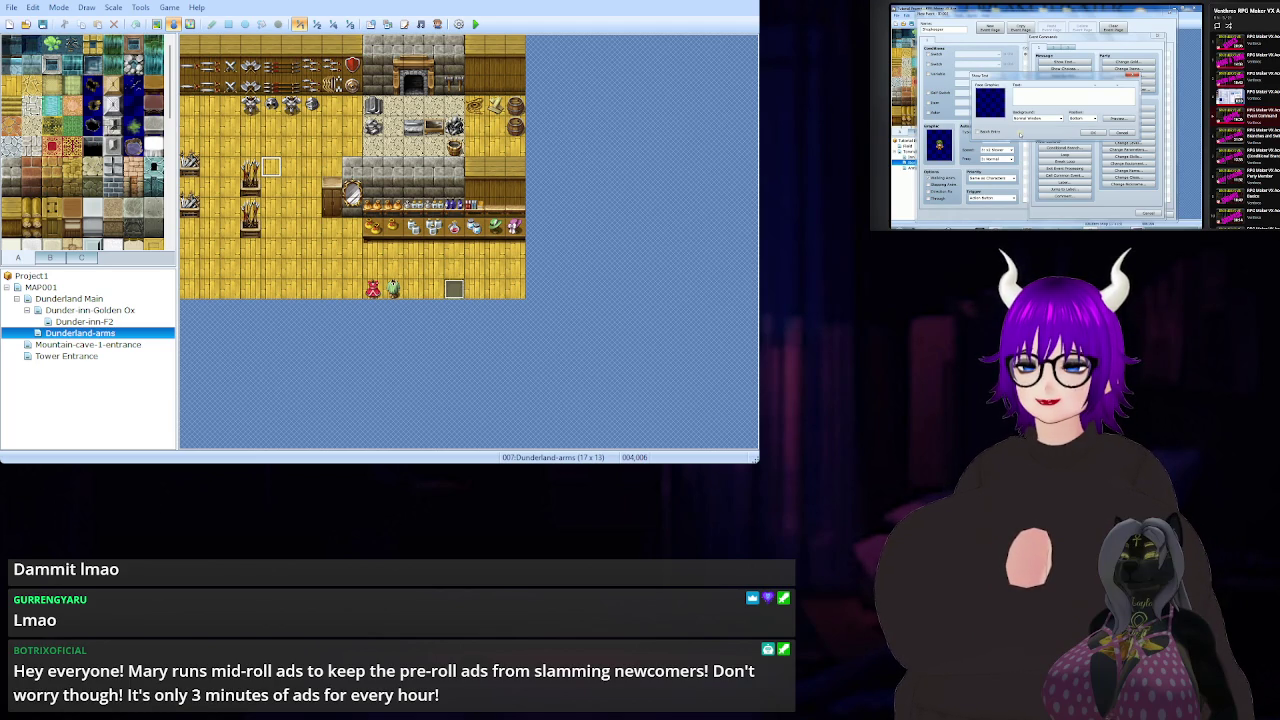
key("Return")
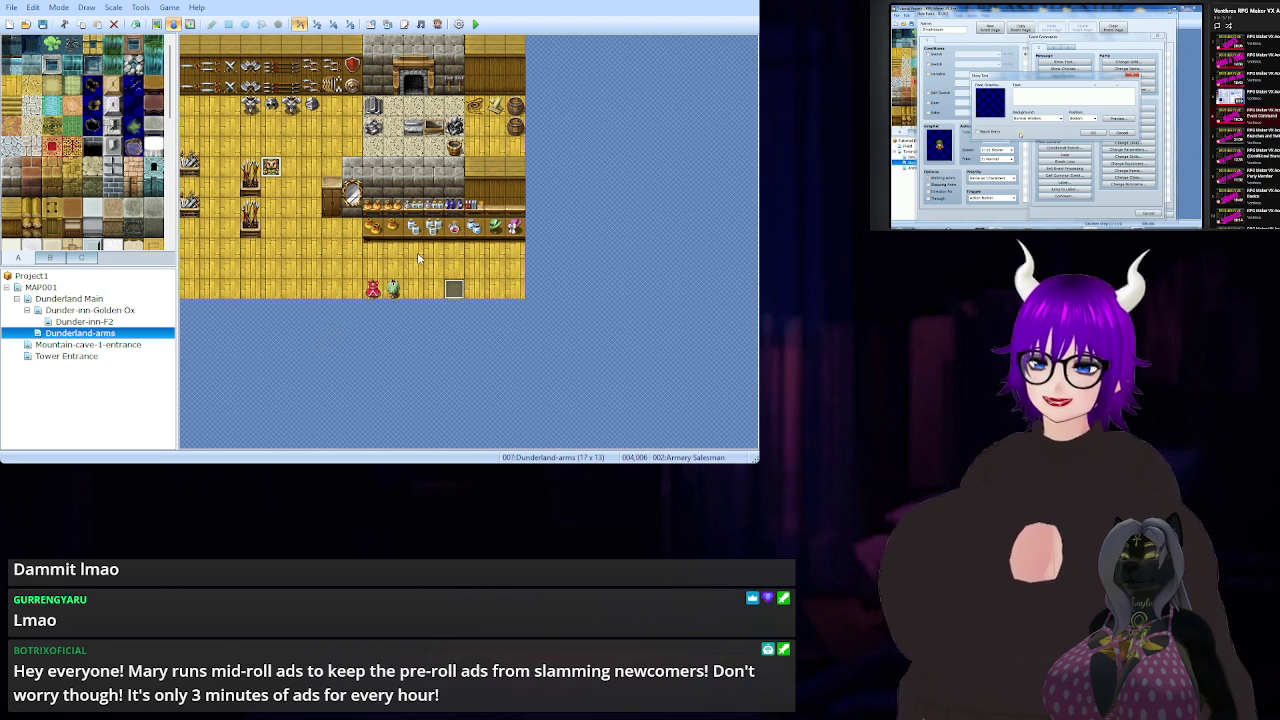
Check the Armery Salesman event placement at tile 004,006 against the floor in front of the counter
left_click(332, 230)
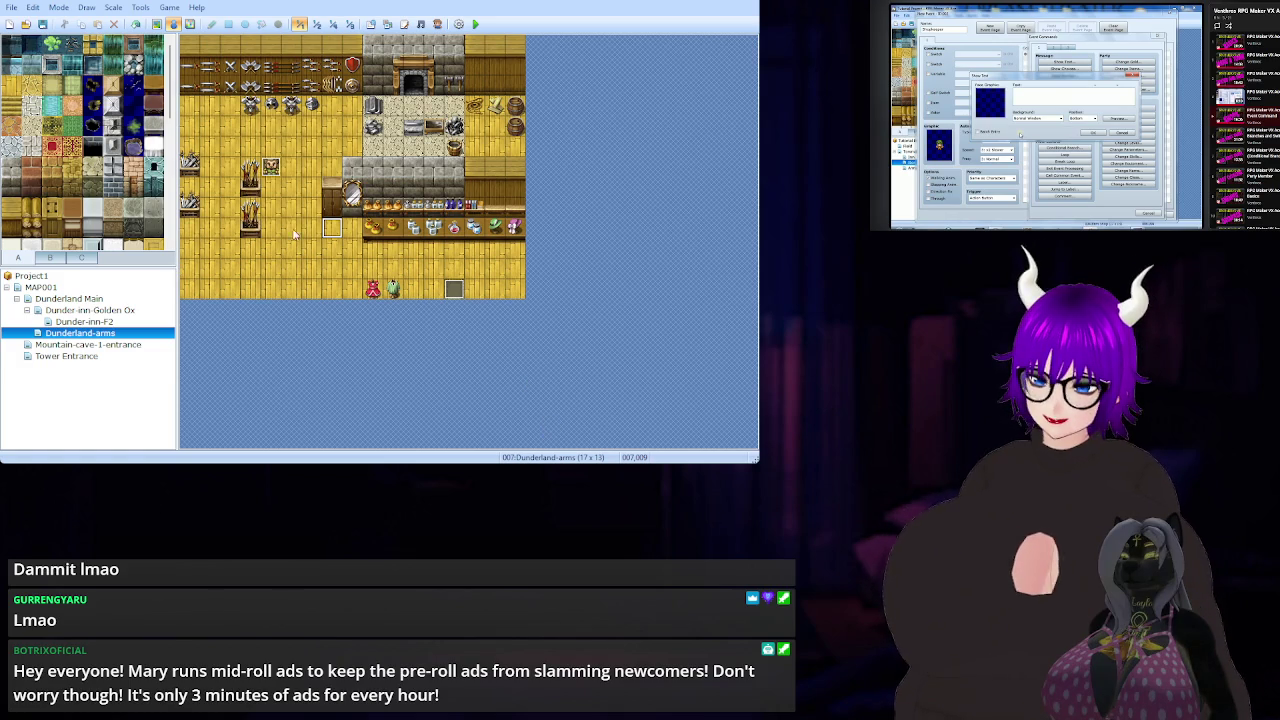
left_click(282, 178)
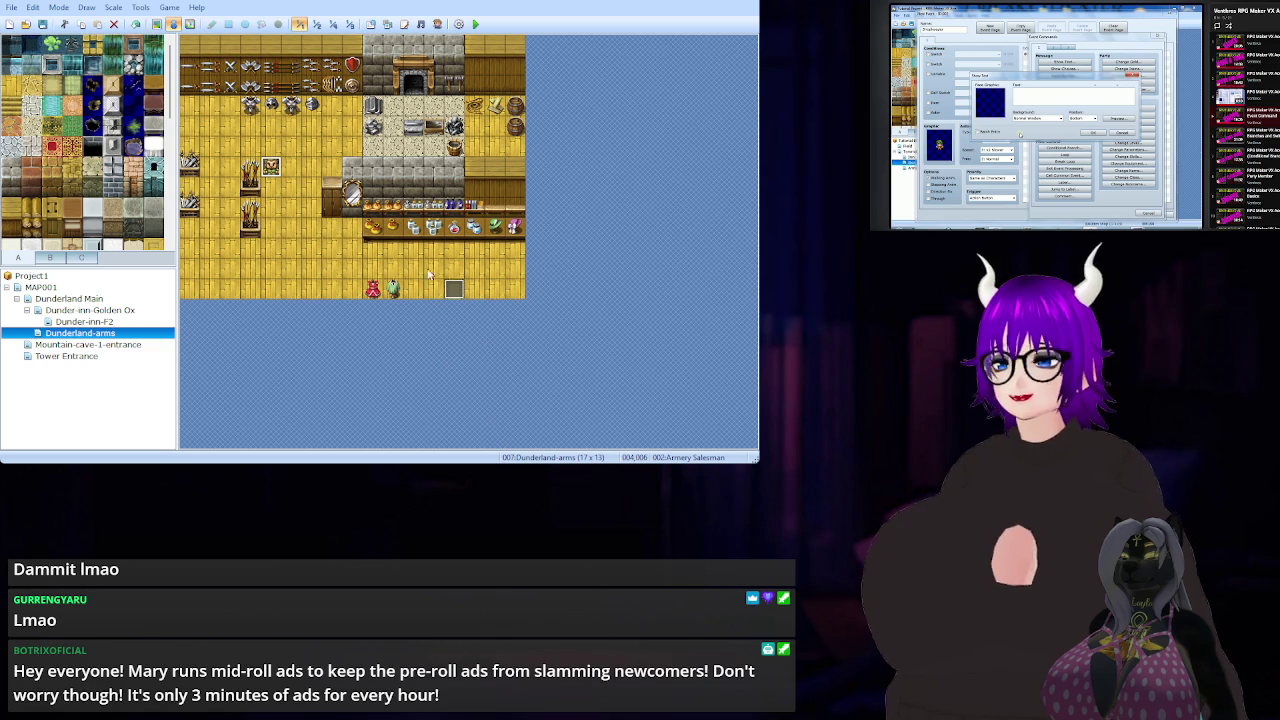
left_click(334, 232)
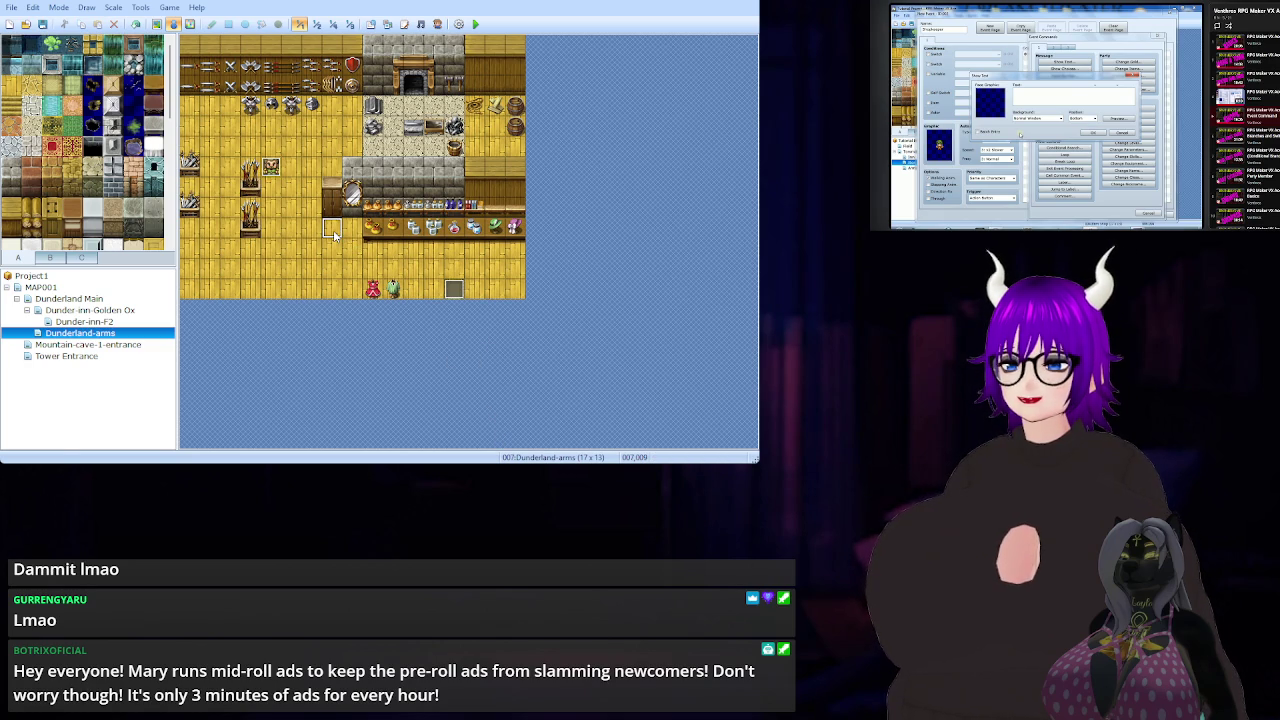